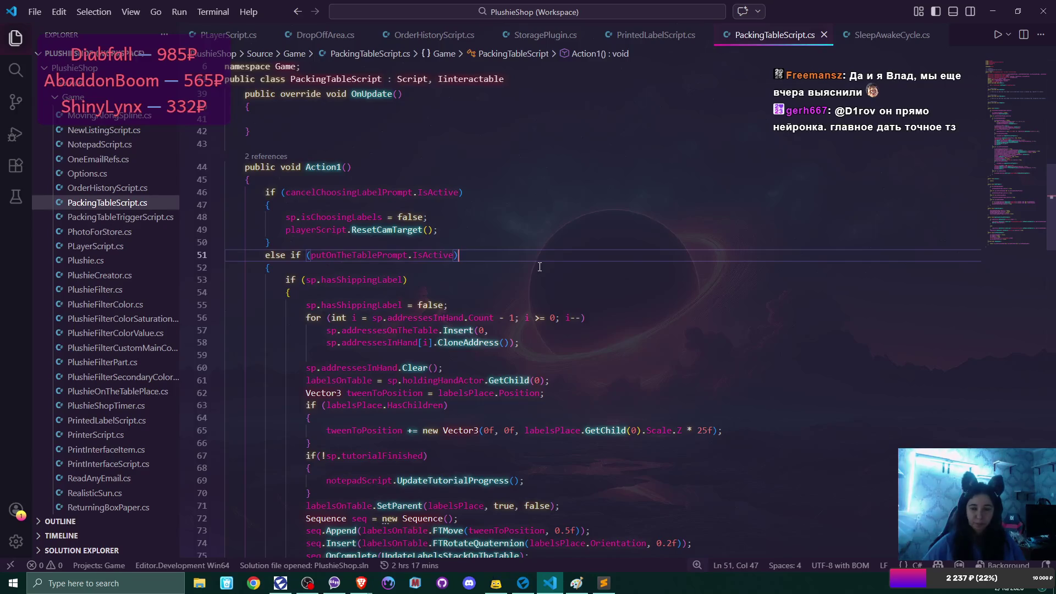
# Scroll through the page, then bring the PlushieShop project in Flax Editor forward
pyautogui.scroll(-1, 539, 266)
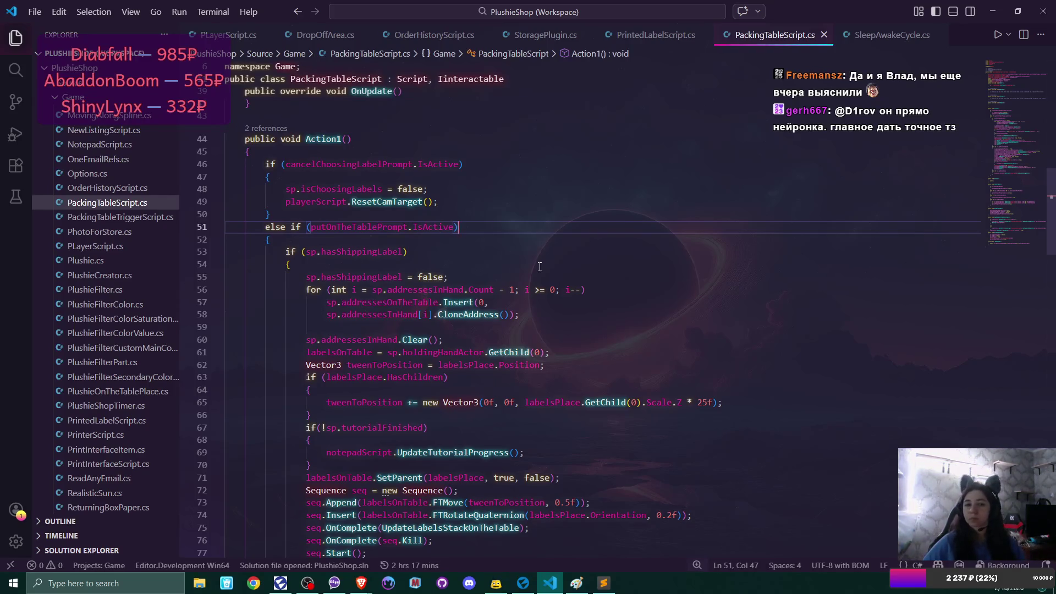
pyautogui.scroll(-1, 540, 267)
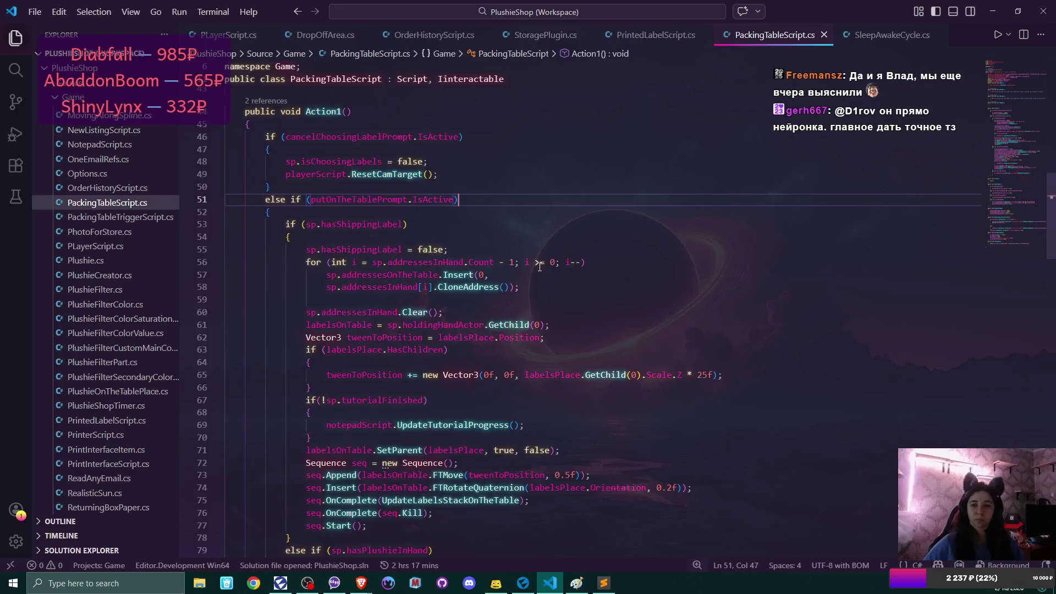
pyautogui.scroll(-2, 540, 266)
pyautogui.scroll(-8, 539, 267)
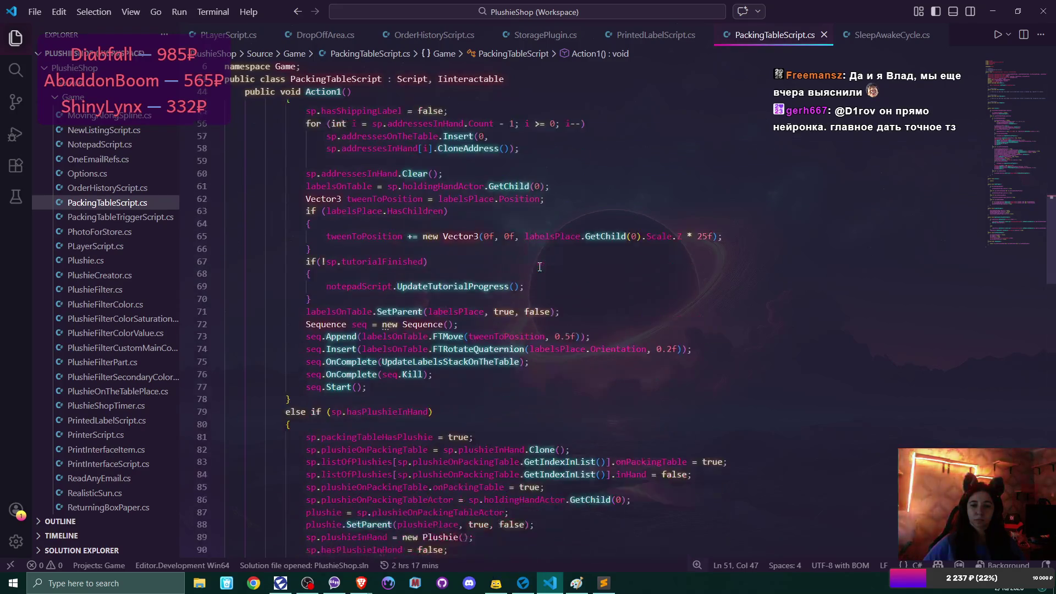
pyautogui.scroll(-2, 539, 266)
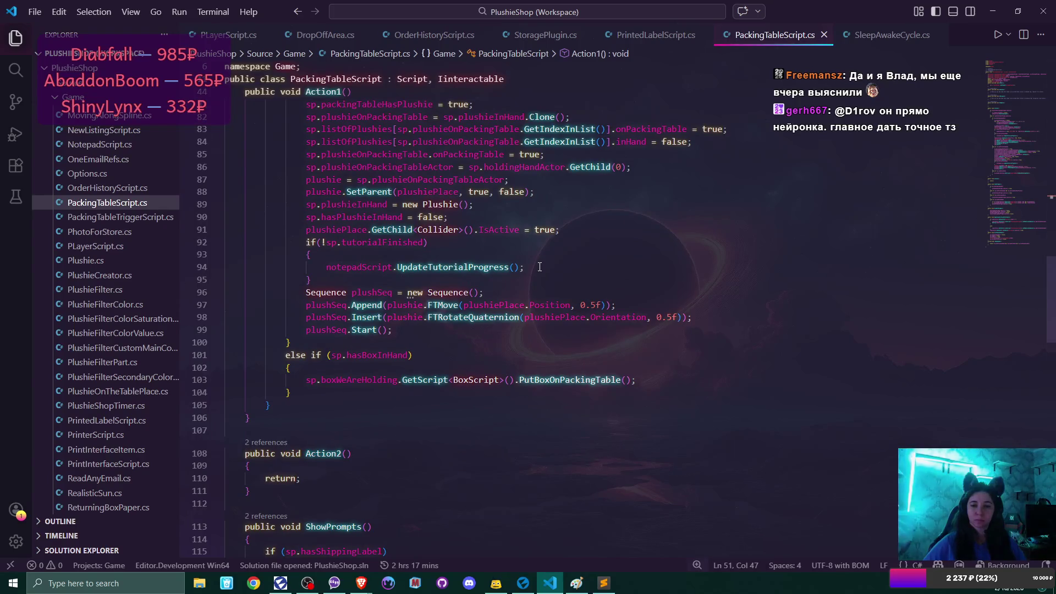
pyautogui.scroll(2, 539, 267)
pyautogui.scroll(-6, 539, 267)
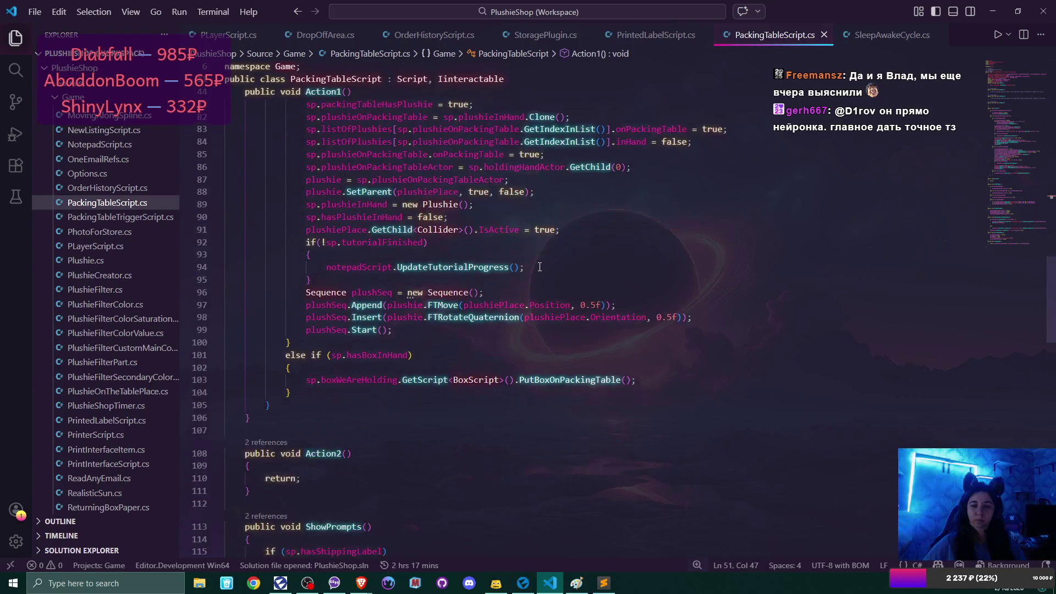
pyautogui.scroll(-3, 539, 267)
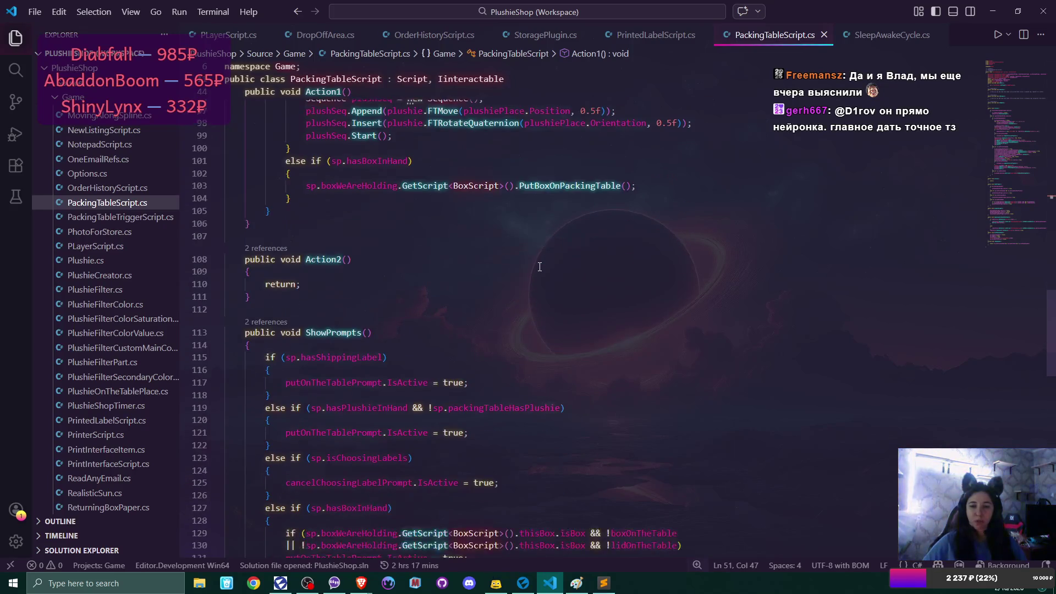
pyautogui.scroll(-2, 539, 267)
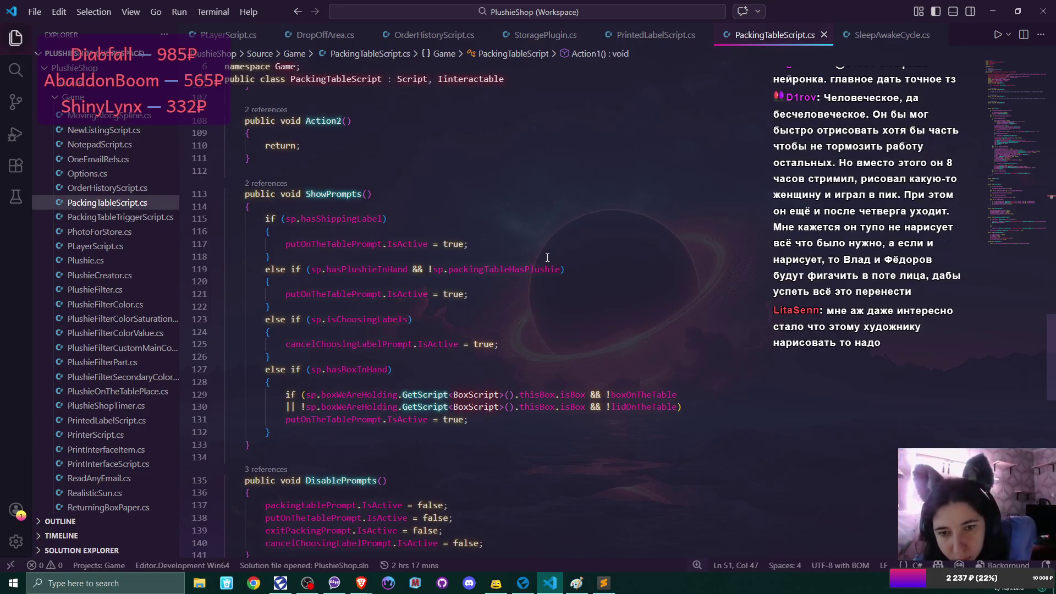
pyautogui.scroll(-5, 547, 257)
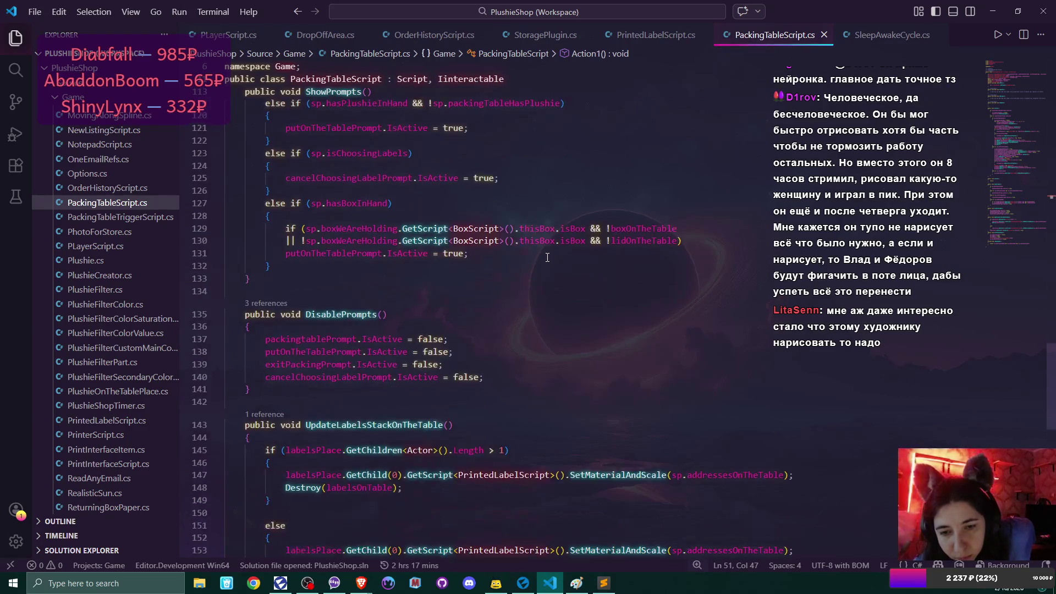
pyautogui.scroll(-2, 547, 259)
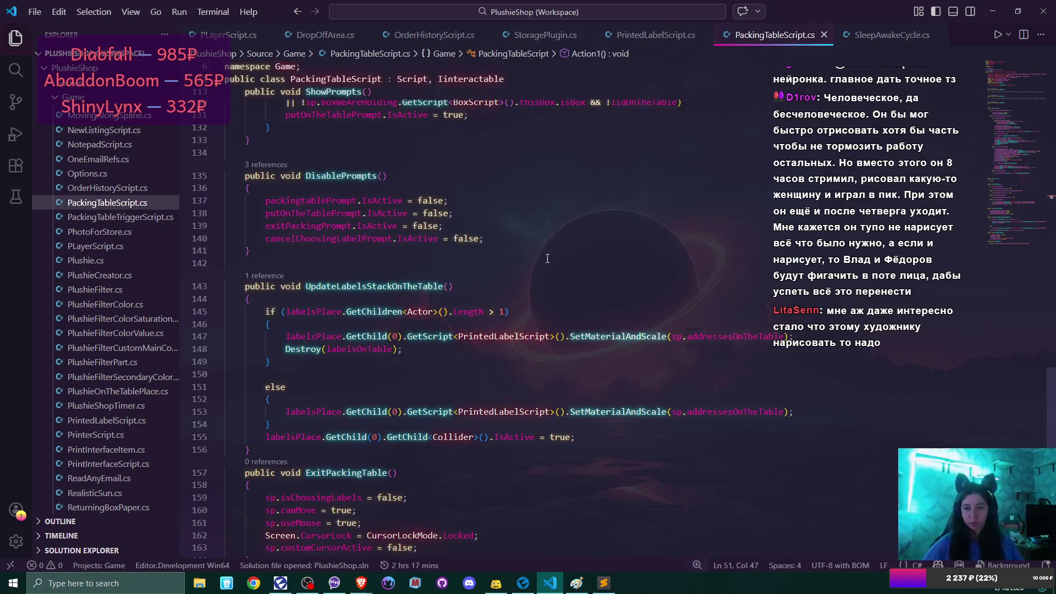
pyautogui.scroll(-4, 548, 259)
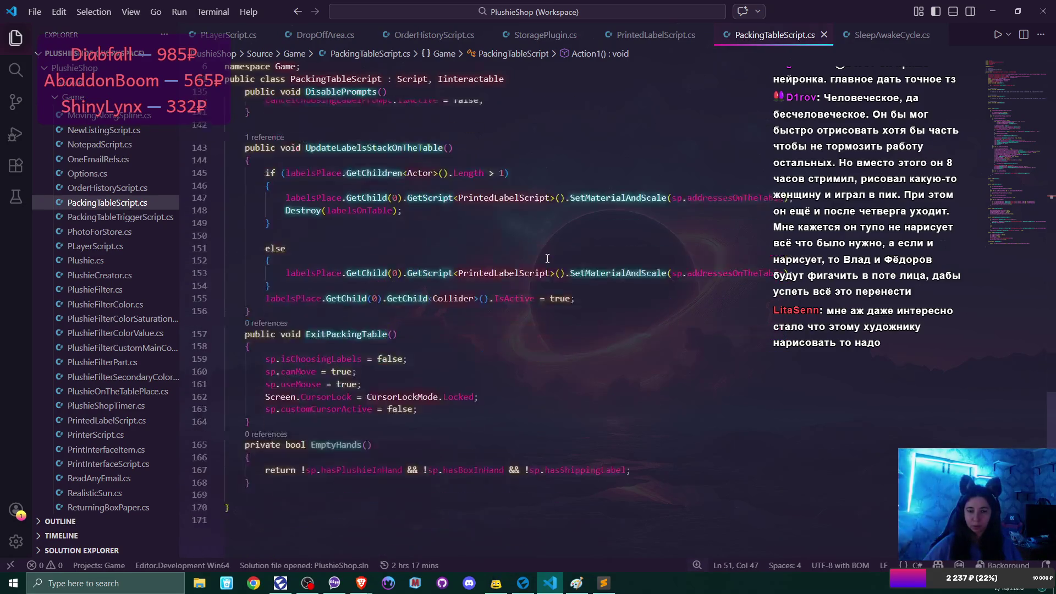
pyautogui.click(522, 583)
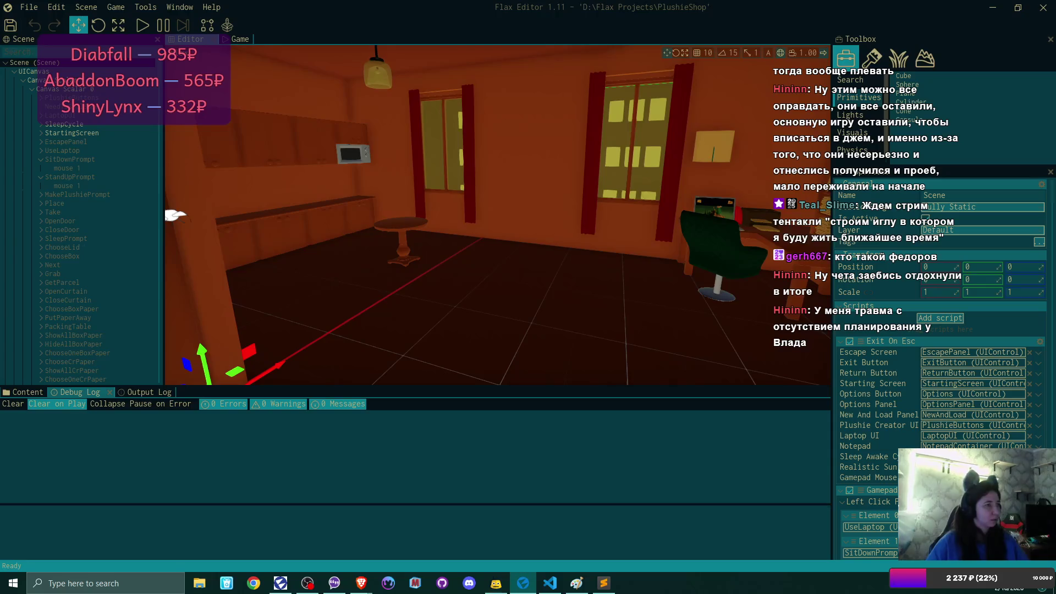
# Switch among windows back to Flax Editor and collapse the SitDownPrompt entry
pyautogui.hotkey('alt', 'Tab')
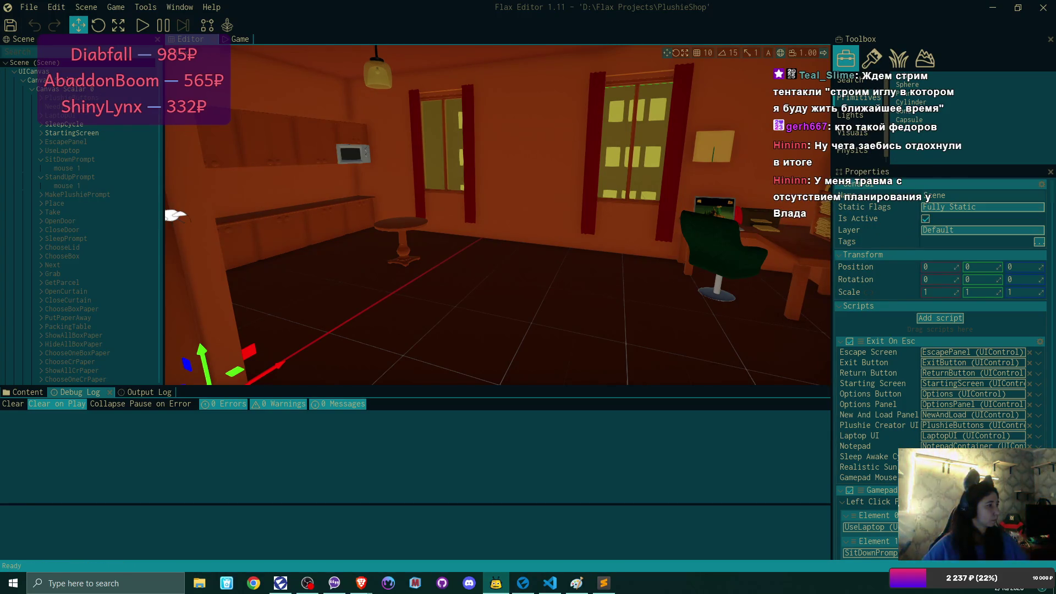
pyautogui.hotkey('alt', 'Tab')
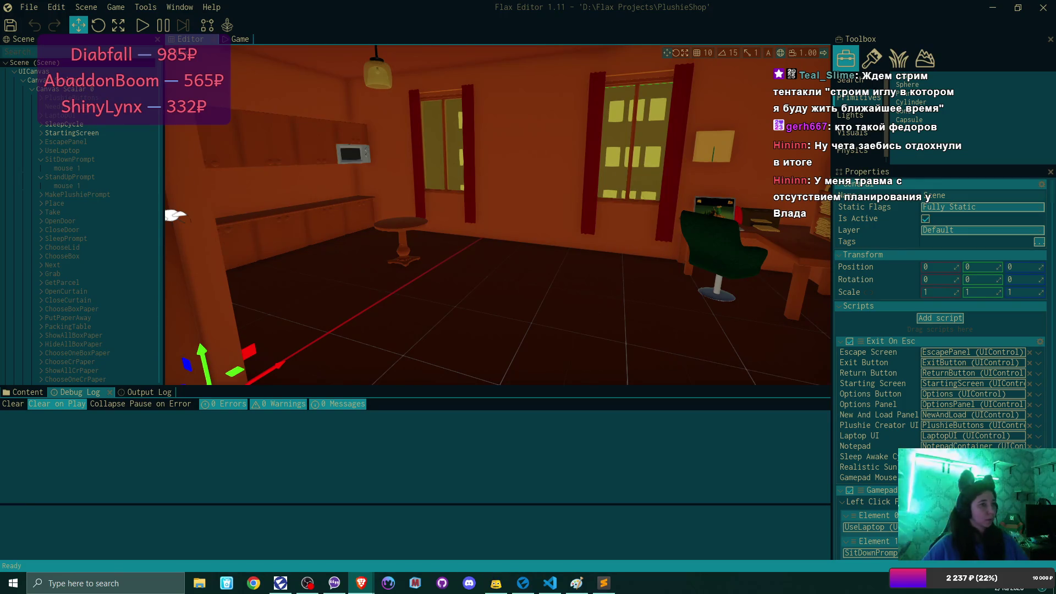
pyautogui.hotkey('alt', 'Tab')
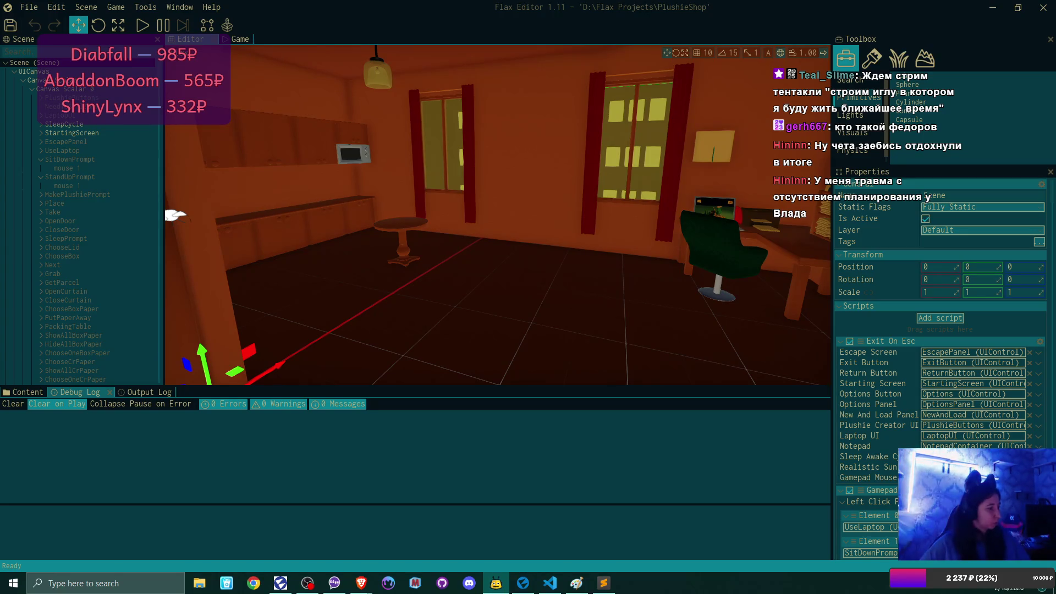
pyautogui.hotkey('alt', 'Tab')
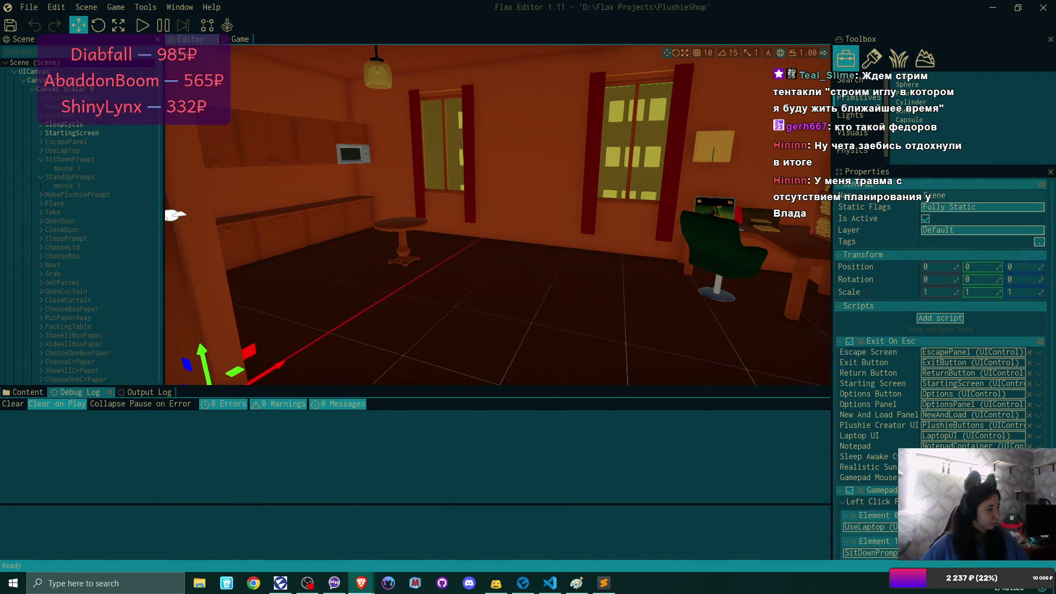
pyautogui.hotkey('alt', 'Tab')
pyautogui.hotkey('alt', 'Tab')
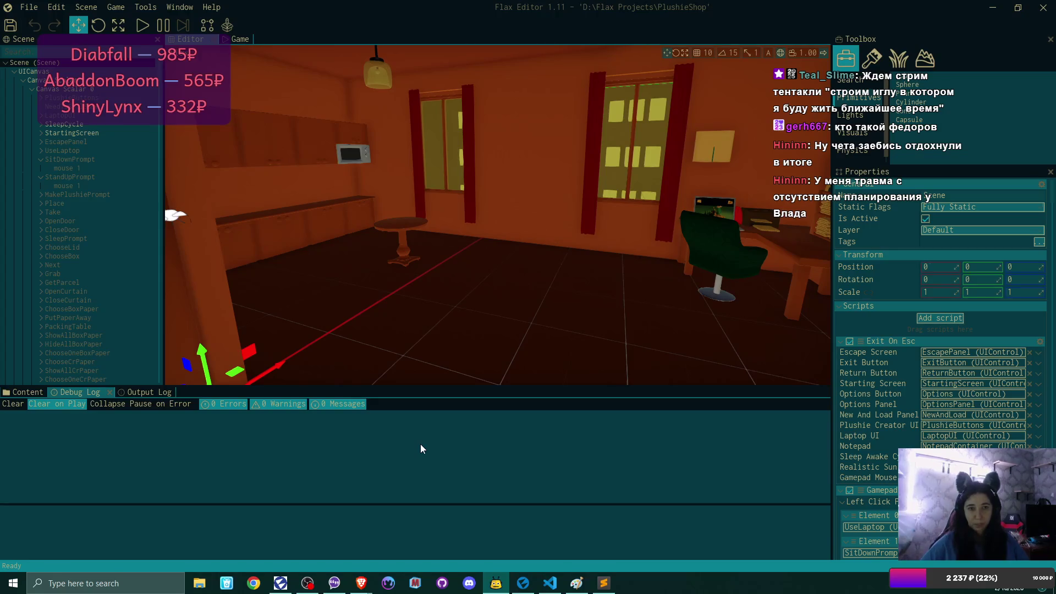
pyautogui.click(41, 177)
# Collapse StandUpPrompt and select PutOnPackingTable further down to show its 64×64 Image properties
pyautogui.click(40, 159)
pyautogui.click(105, 239)
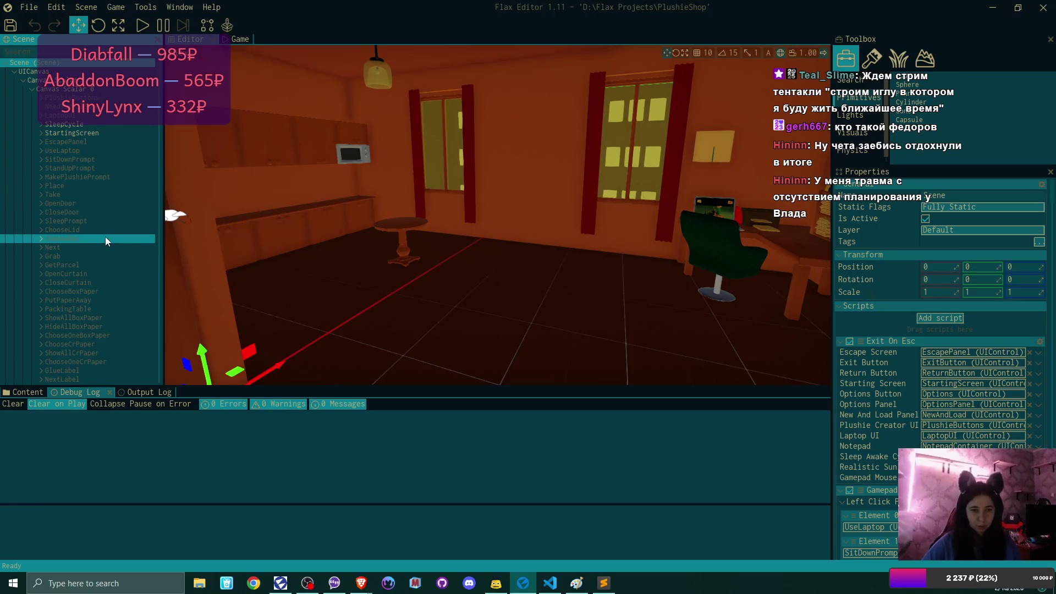
pyautogui.scroll(-1, 110, 245)
pyautogui.click(110, 246)
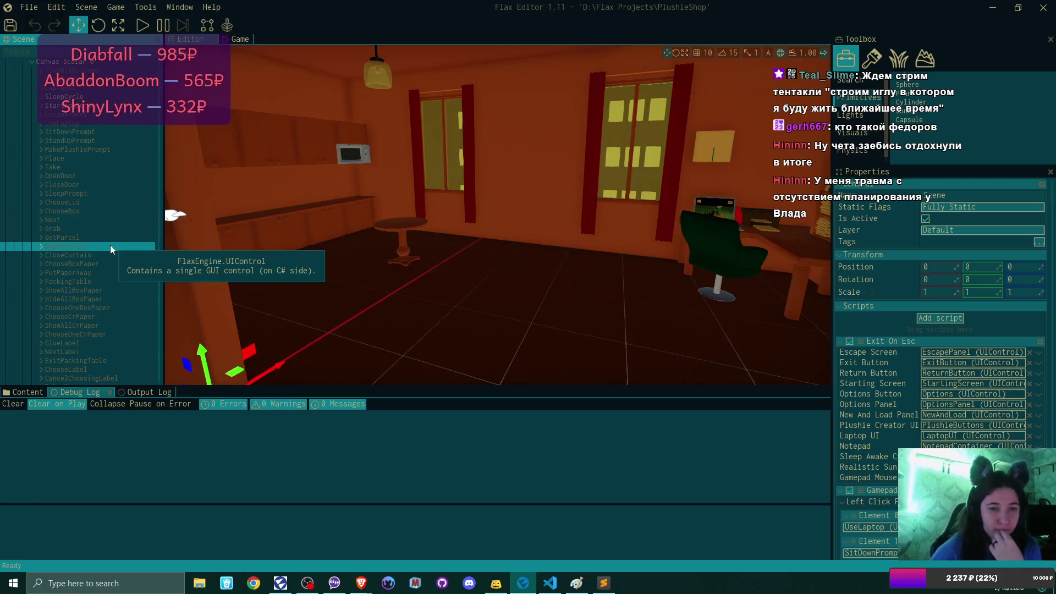
pyautogui.scroll(-1, 110, 245)
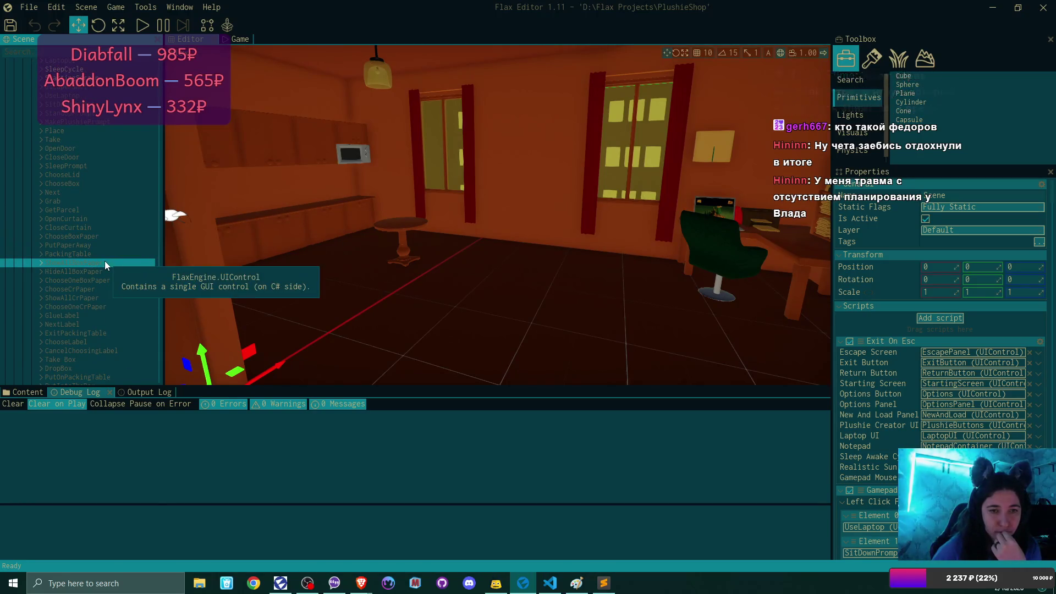
pyautogui.scroll(-3, 105, 260)
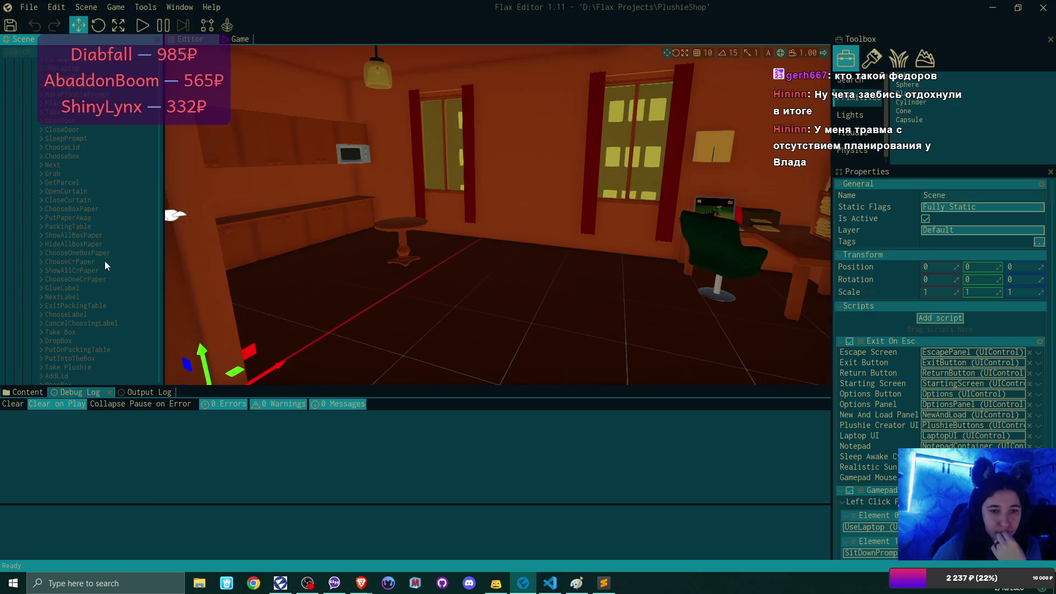
pyautogui.scroll(-1, 105, 261)
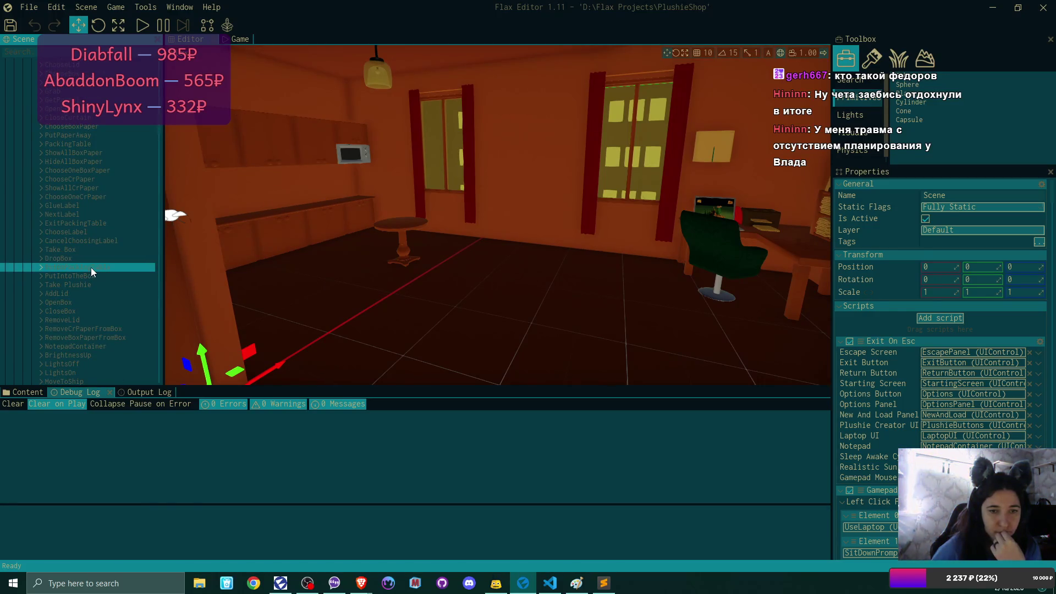
pyautogui.click(91, 267)
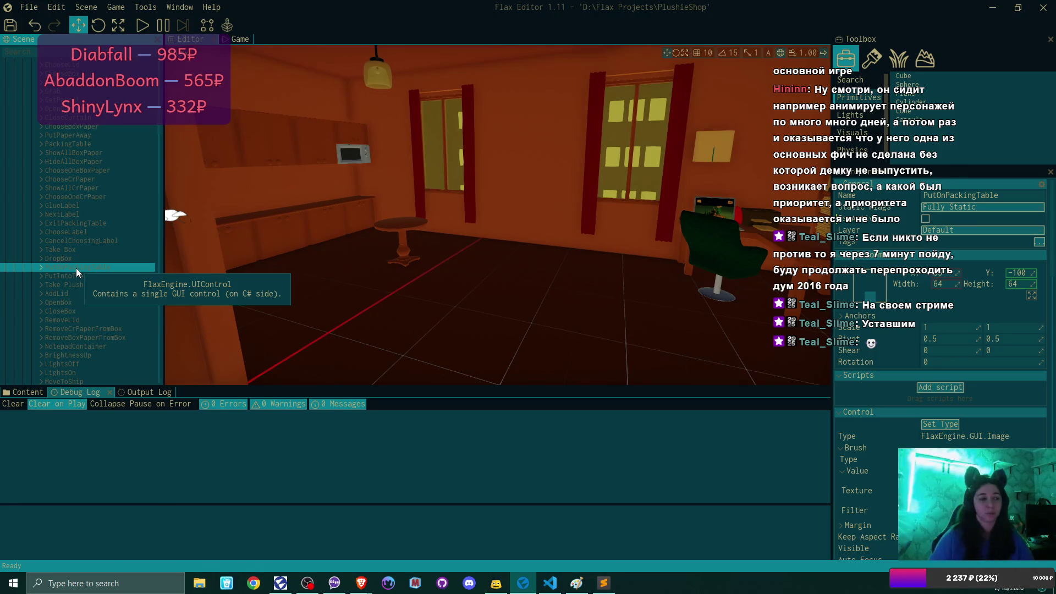
pyautogui.keyDown('ctrl'); pyautogui.click(82, 249); pyautogui.keyUp('ctrl')
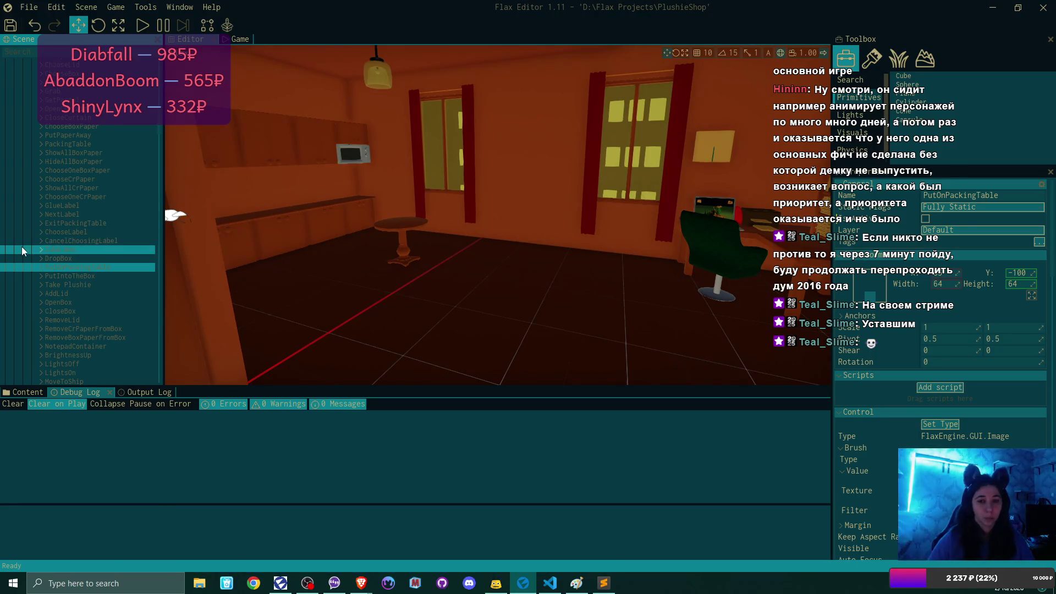
# Expand PutOnPackingTable and select its mouse 2 child
pyautogui.click(95, 267)
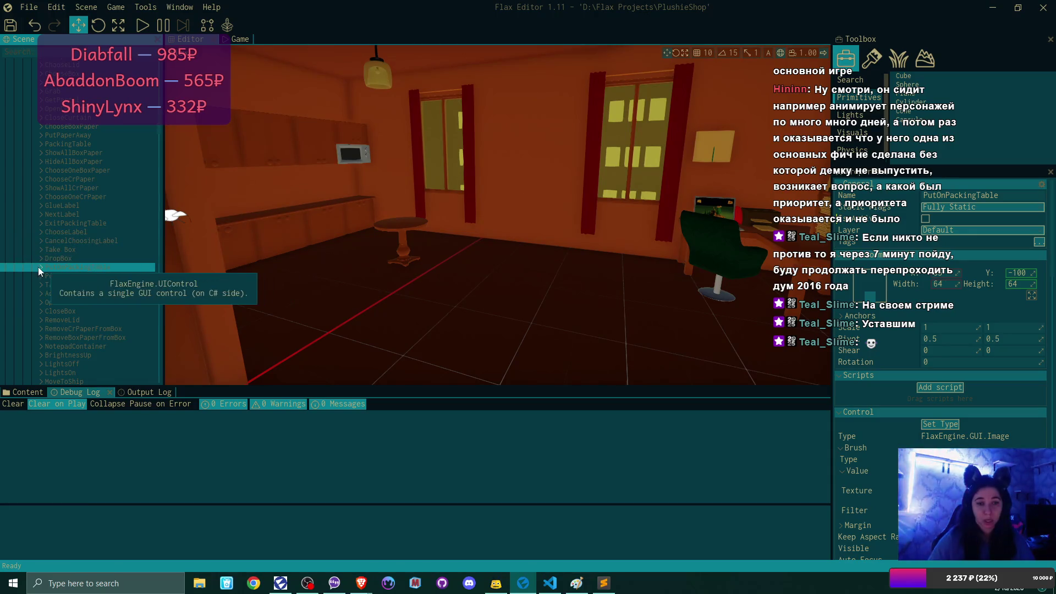
pyautogui.click(40, 267)
pyautogui.click(97, 276)
pyautogui.write('mouse 2')
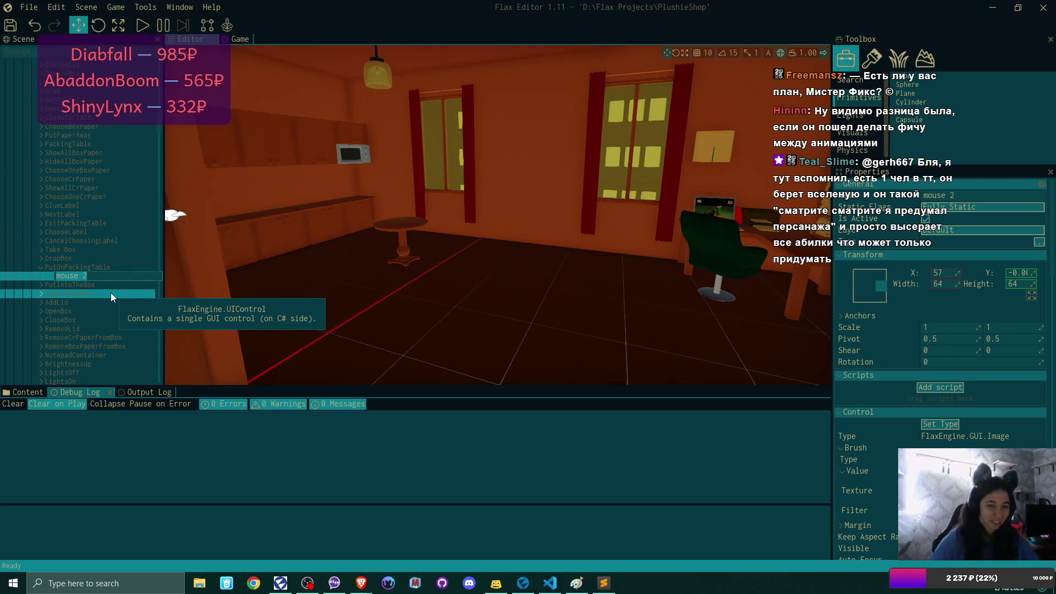
# Rename mouse 2 to 'mouse 1' and bring up the textures for its image
pyautogui.doubleClick(99, 275)
pyautogui.press('BackSpace')
pyautogui.write('1')
pyautogui.press('Return')
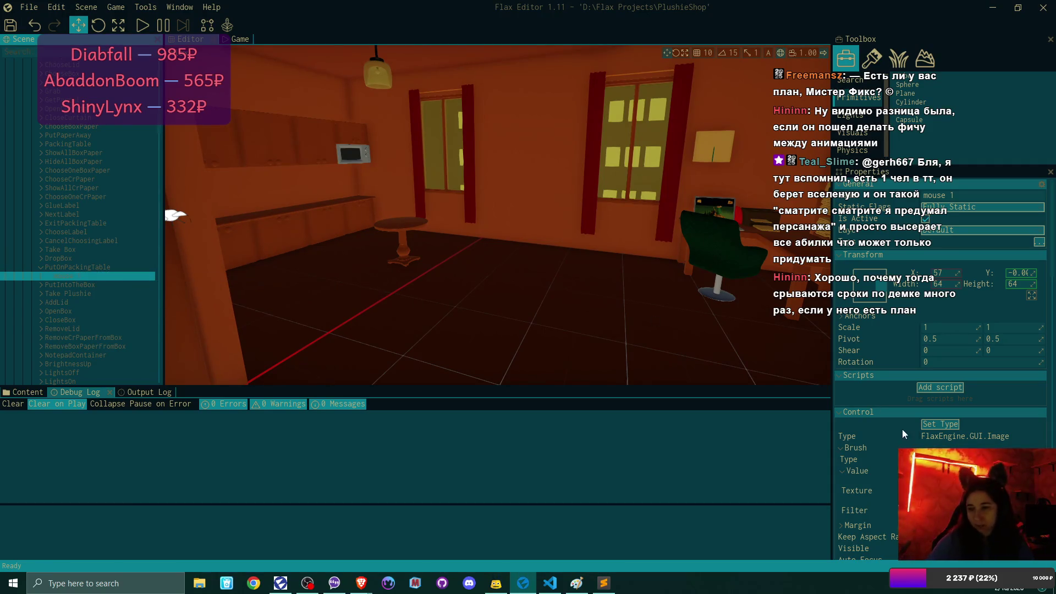
pyautogui.click(935, 490)
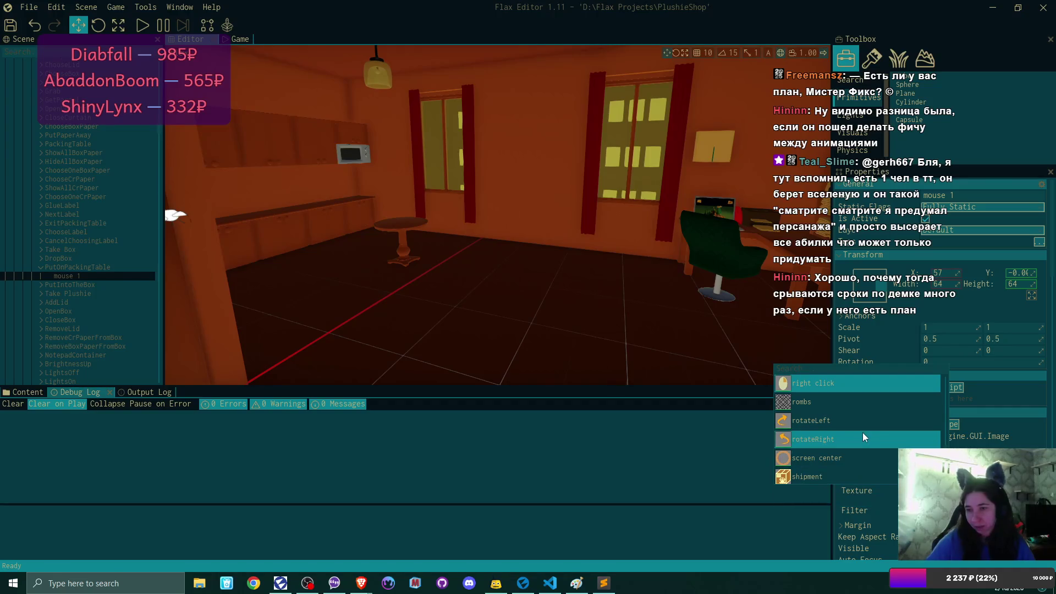
# Give mouse 1 the 'left click' texture, a new anchor preset, and X -55
pyautogui.write('left')
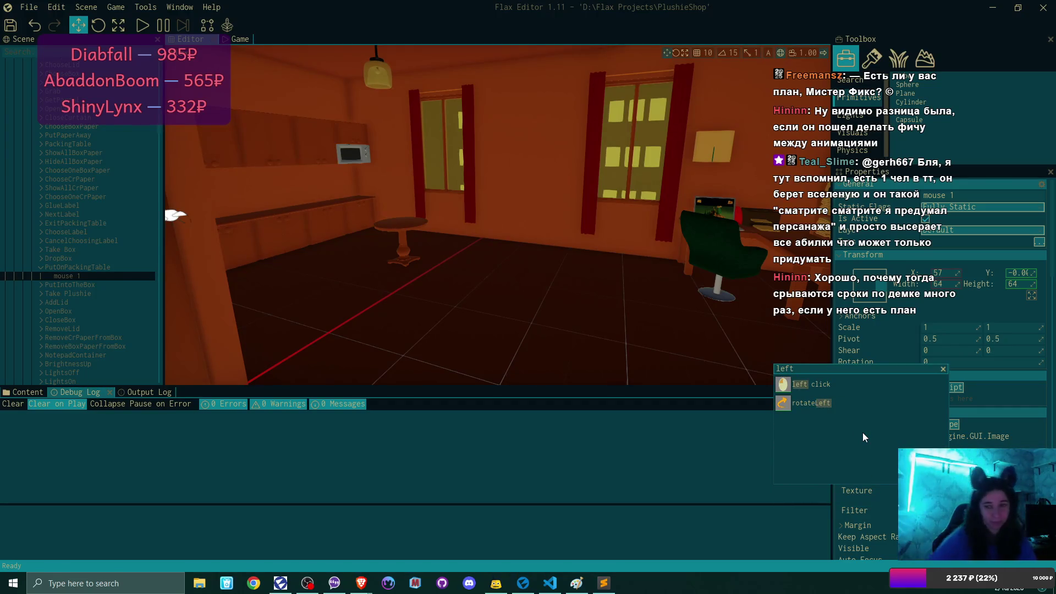
pyautogui.click(811, 384)
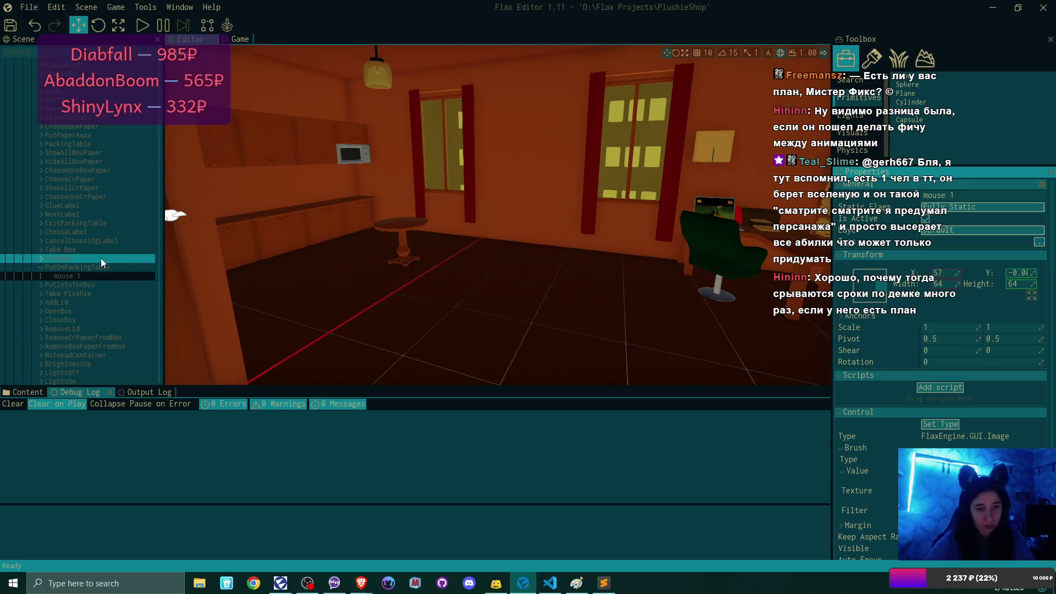
pyautogui.click(874, 295)
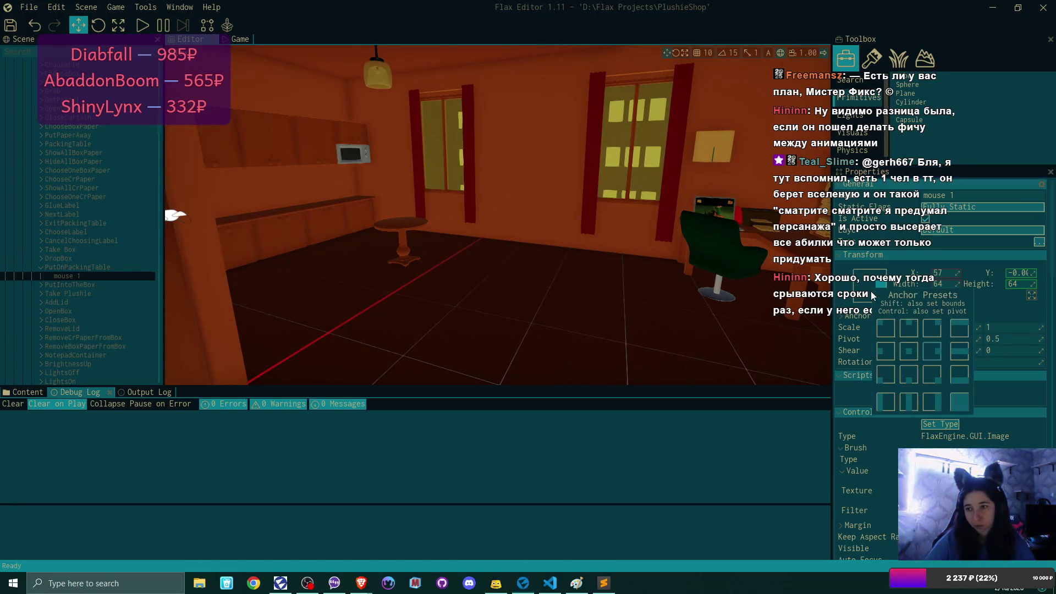
pyautogui.click(889, 351)
pyautogui.click(950, 272)
pyautogui.write('-55')
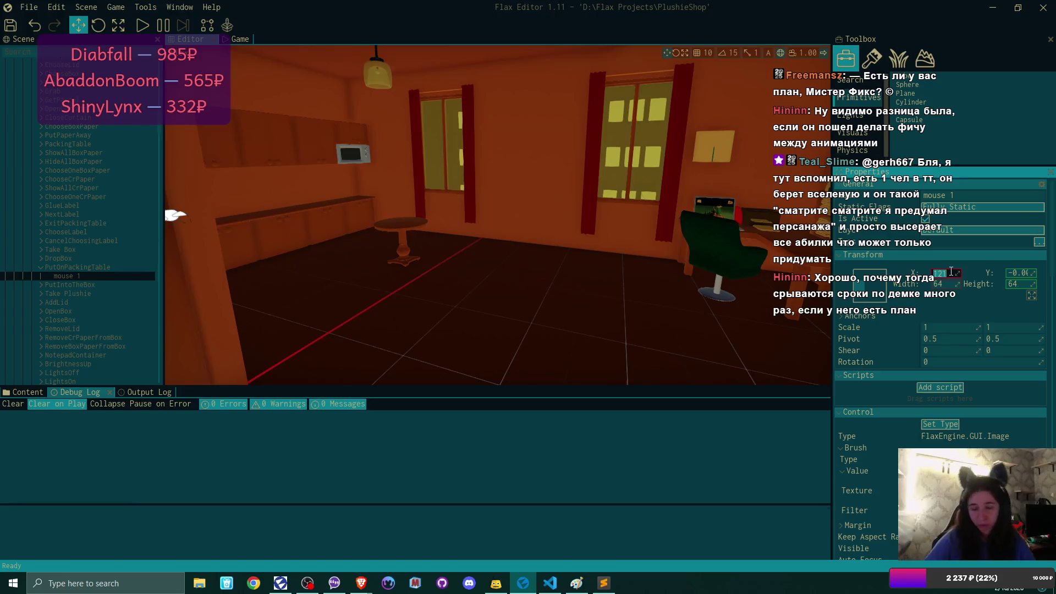
pyautogui.press('Return')
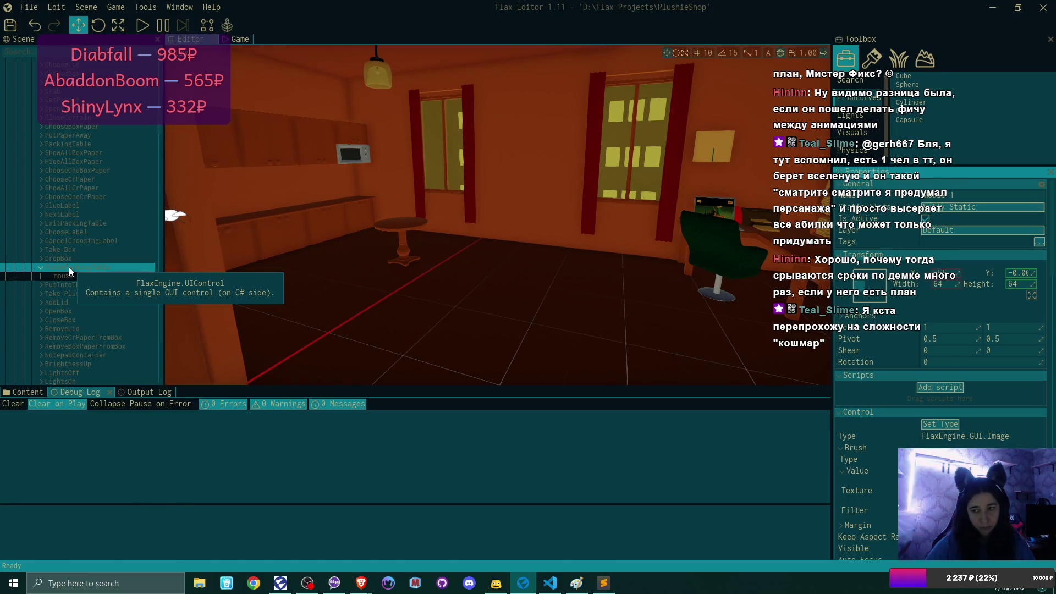
# Set PutOnPackingTable's X to 0, save the scene, and collapse PutOnPackingTable
pyautogui.click(957, 273)
pyautogui.write('0')
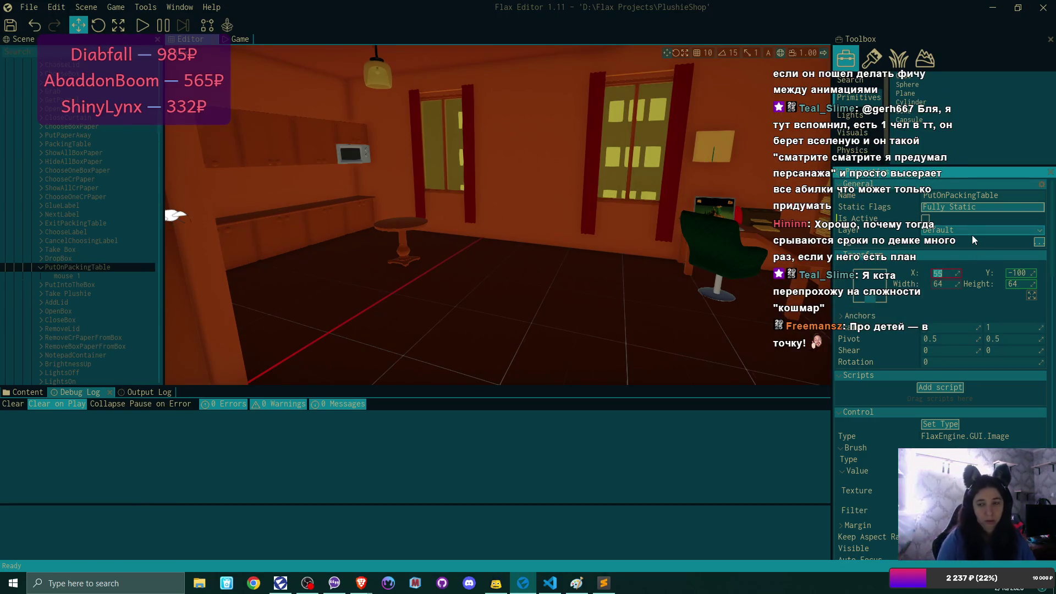
pyautogui.press('Return')
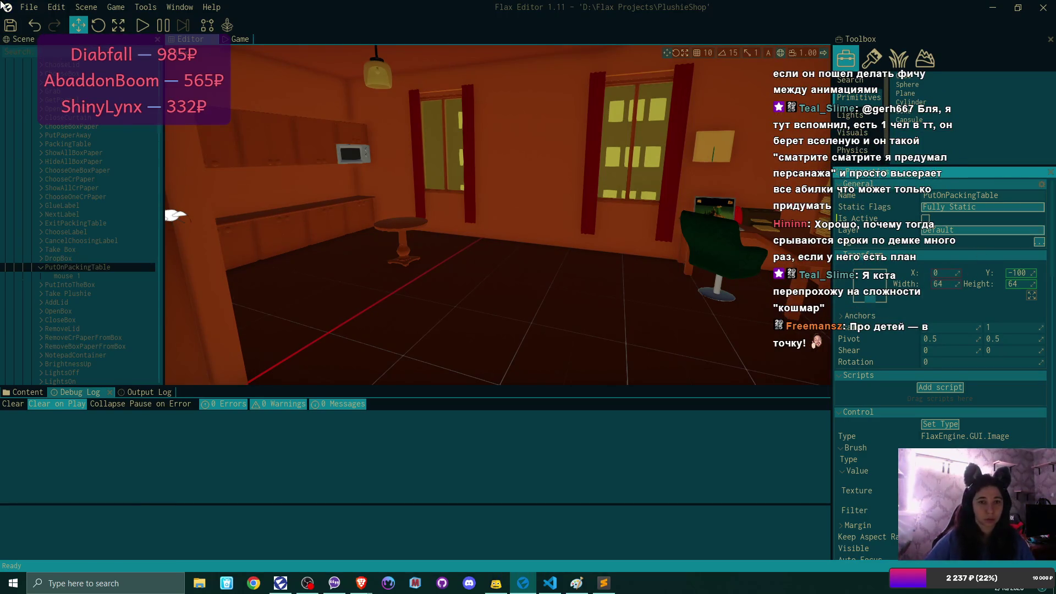
pyautogui.click(11, 25)
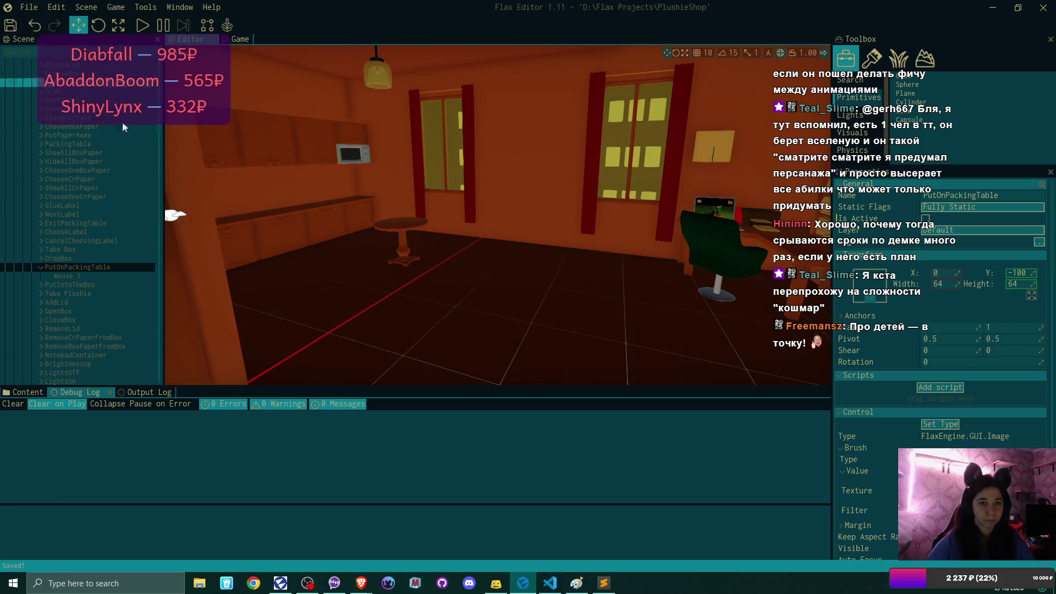
pyautogui.click(40, 267)
pyautogui.scroll(6, 82, 137)
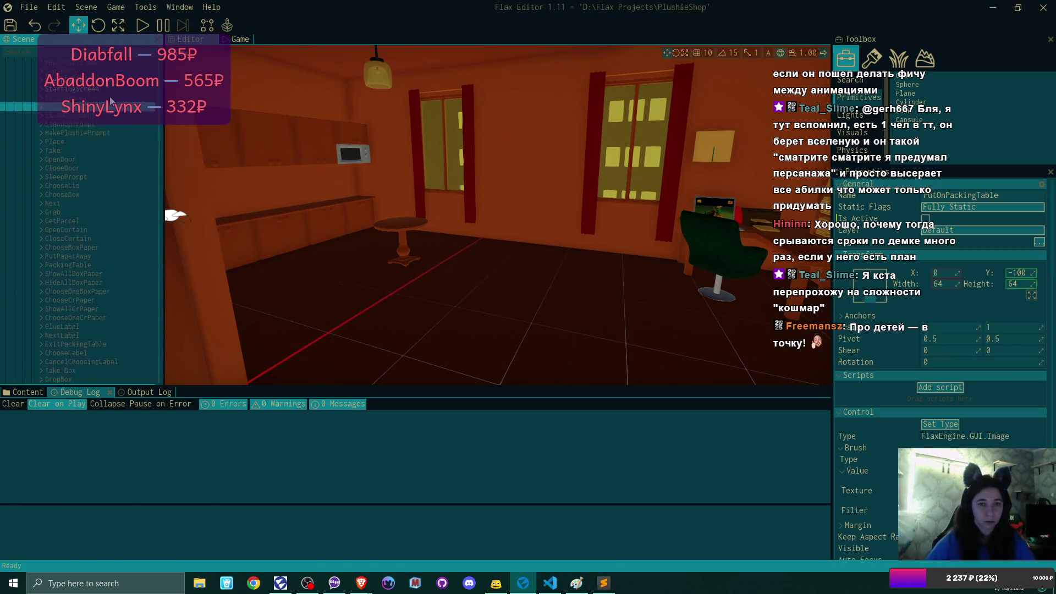
# View the root Scene's Left Click Prompts settings, then reach Steam through the hidden tray apps
pyautogui.click(72, 63)
pyautogui.scroll(-5, 984, 404)
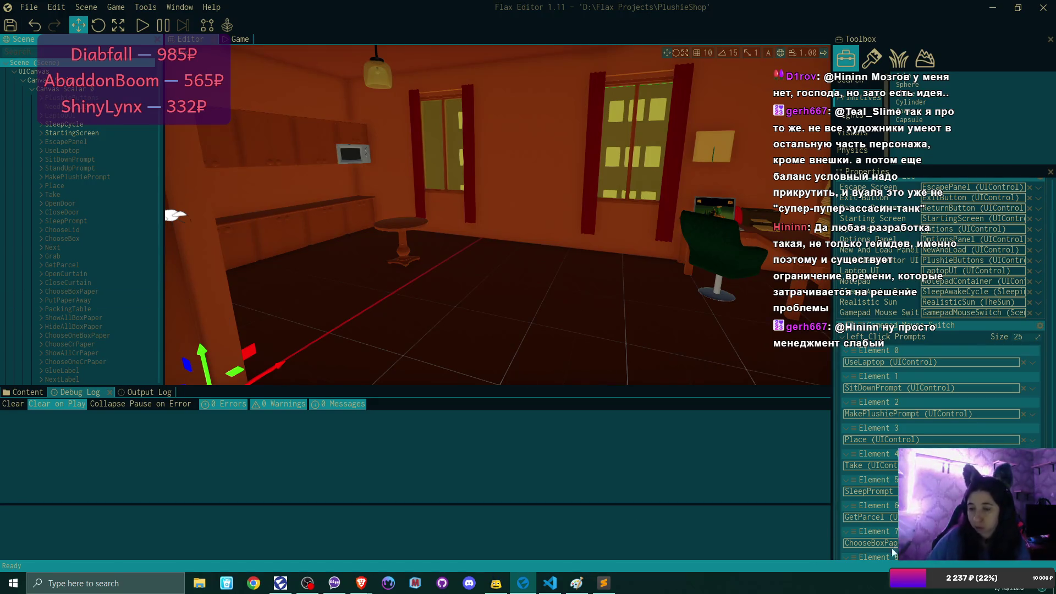
pyautogui.click(914, 588)
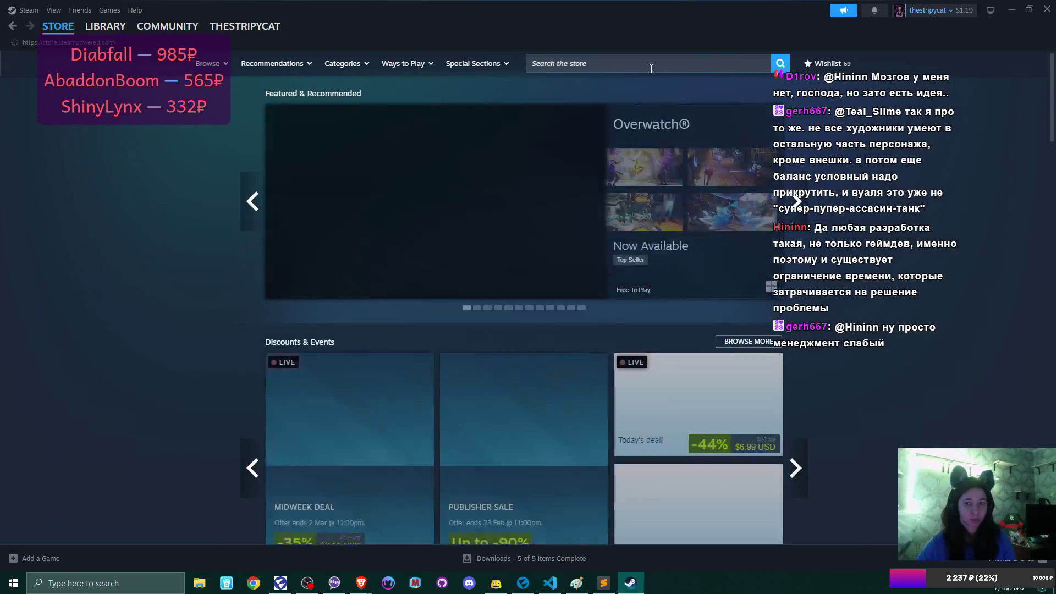
pyautogui.click(651, 69)
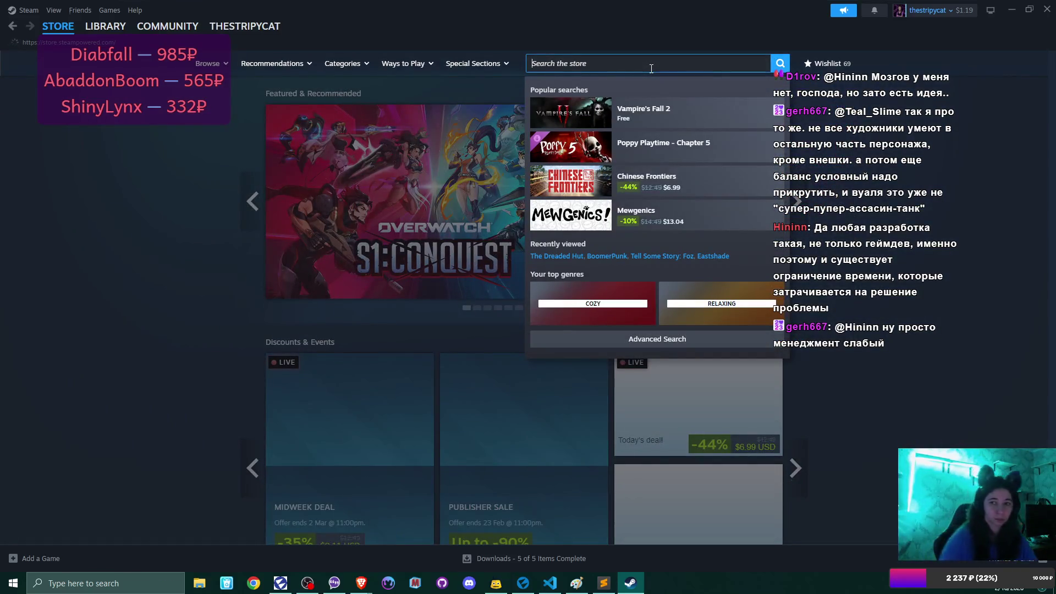
pyautogui.write('drea')
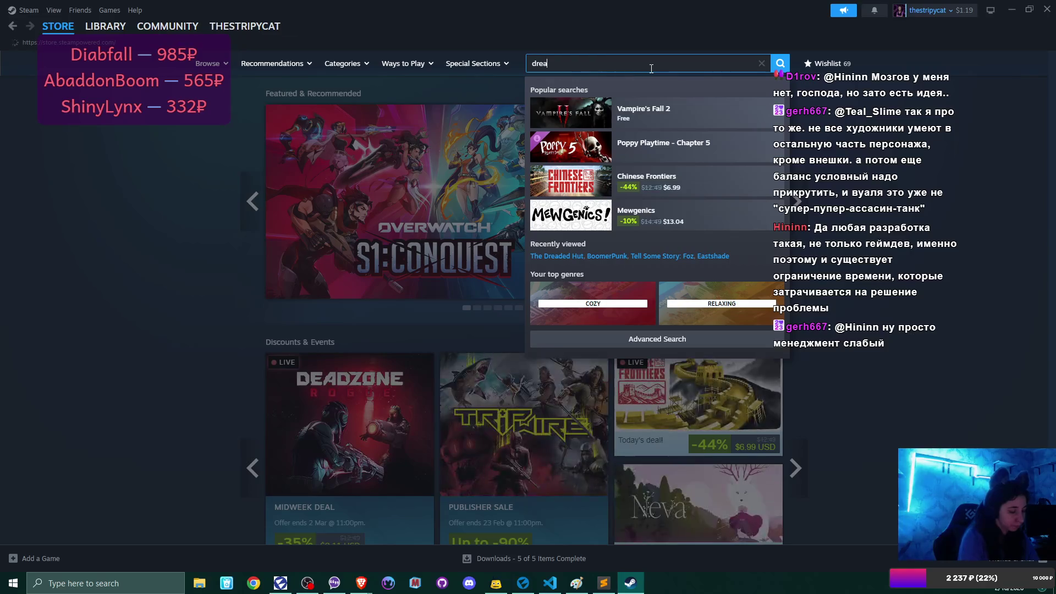
pyautogui.write('ded')
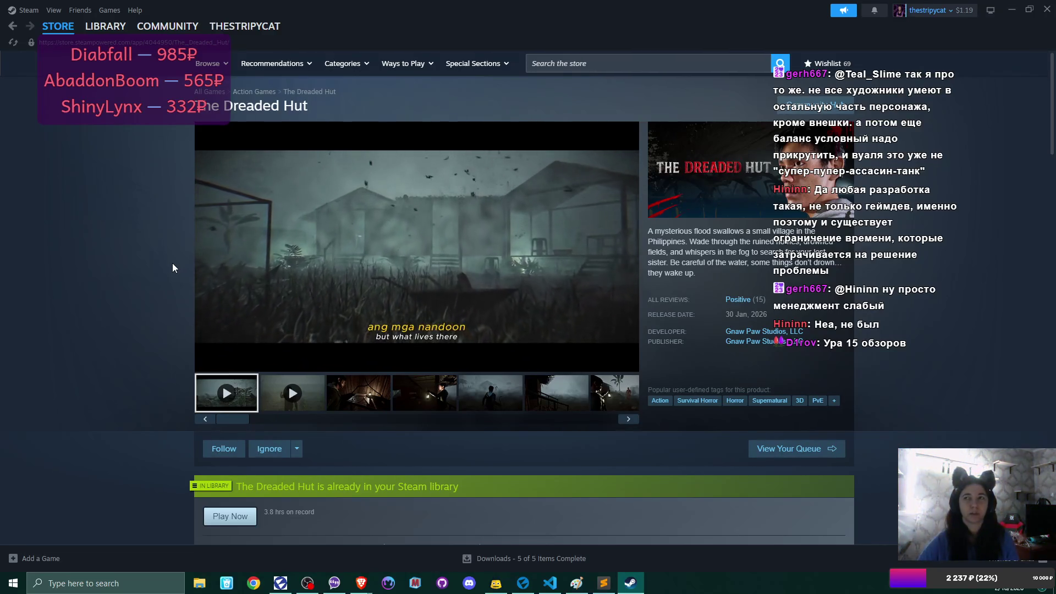
pyautogui.moveTo(543, 242)
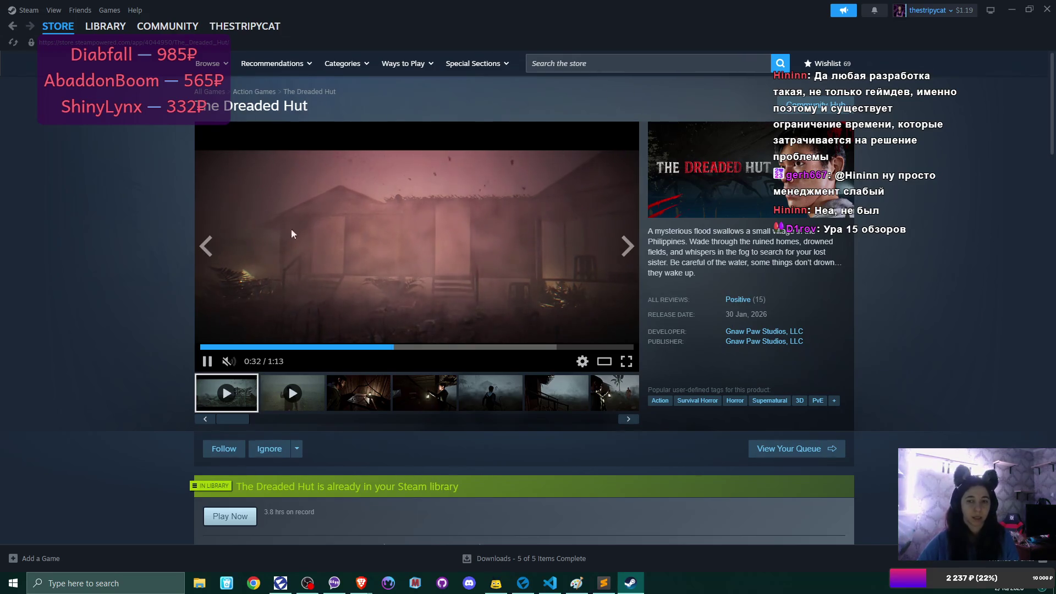
pyautogui.scroll(-10, 391, 309)
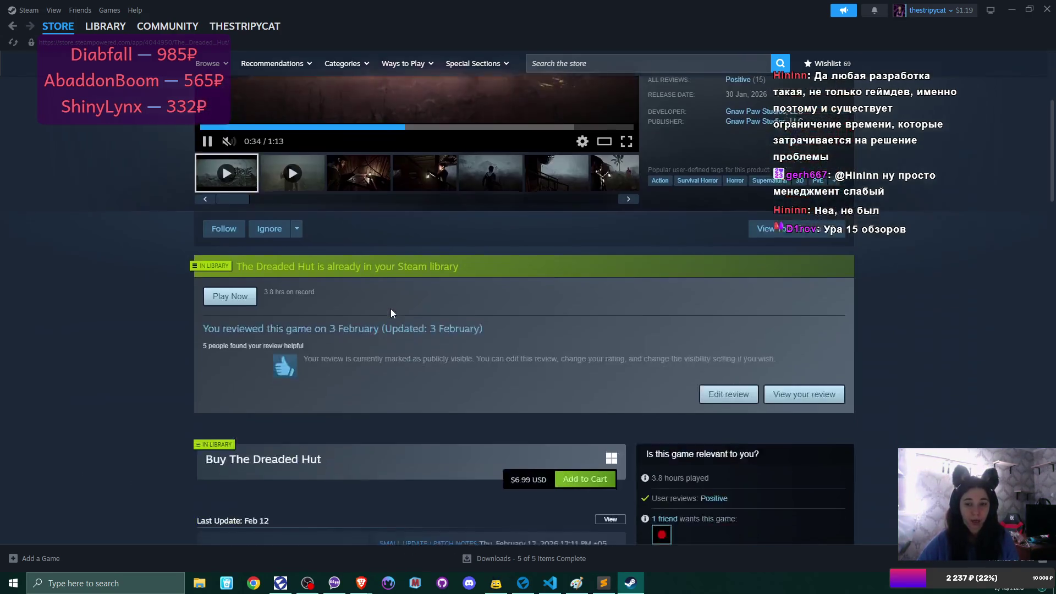
pyautogui.scroll(-7, 390, 311)
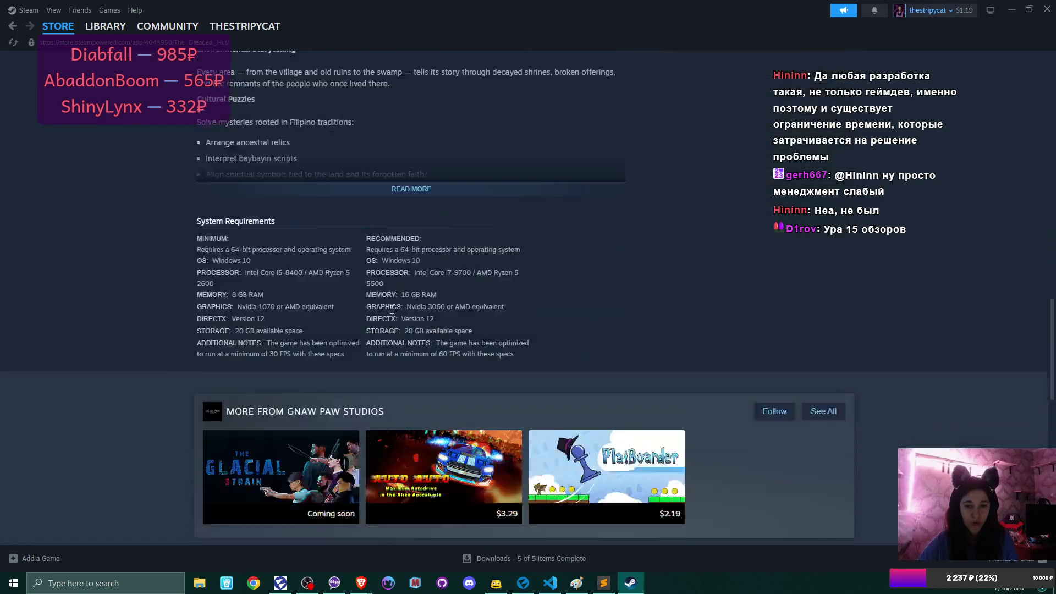
pyautogui.scroll(3, 391, 311)
pyautogui.scroll(15, 391, 314)
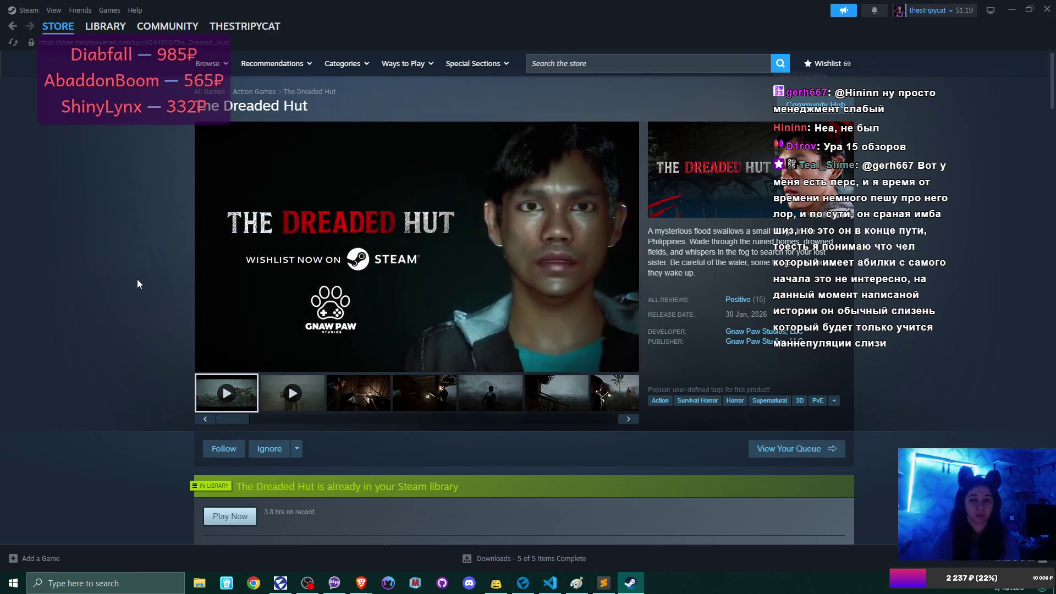
pyautogui.moveTo(484, 259)
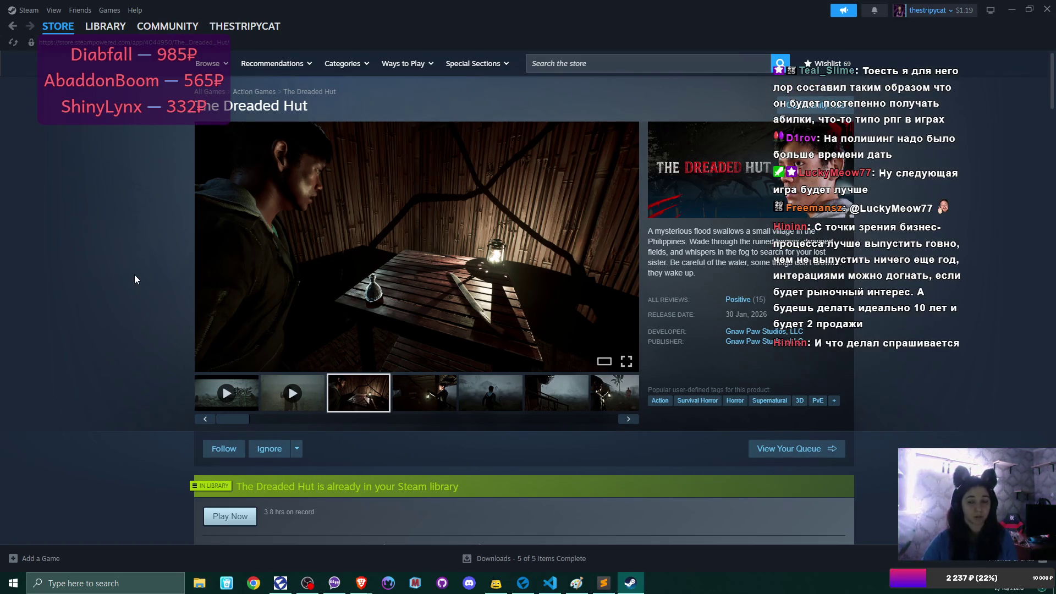
pyautogui.moveTo(723, 298)
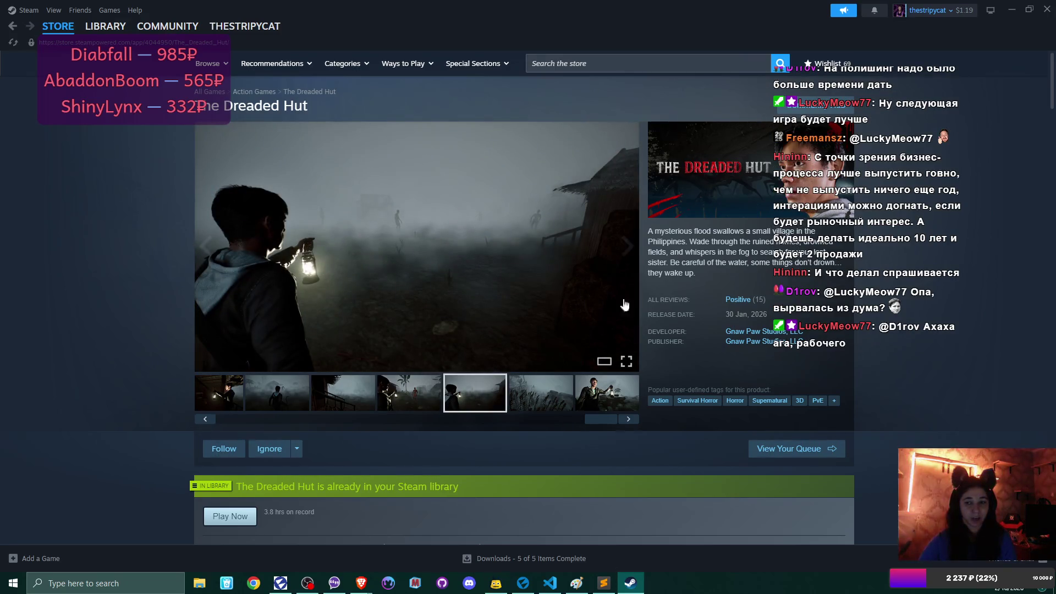
pyautogui.moveTo(763, 307)
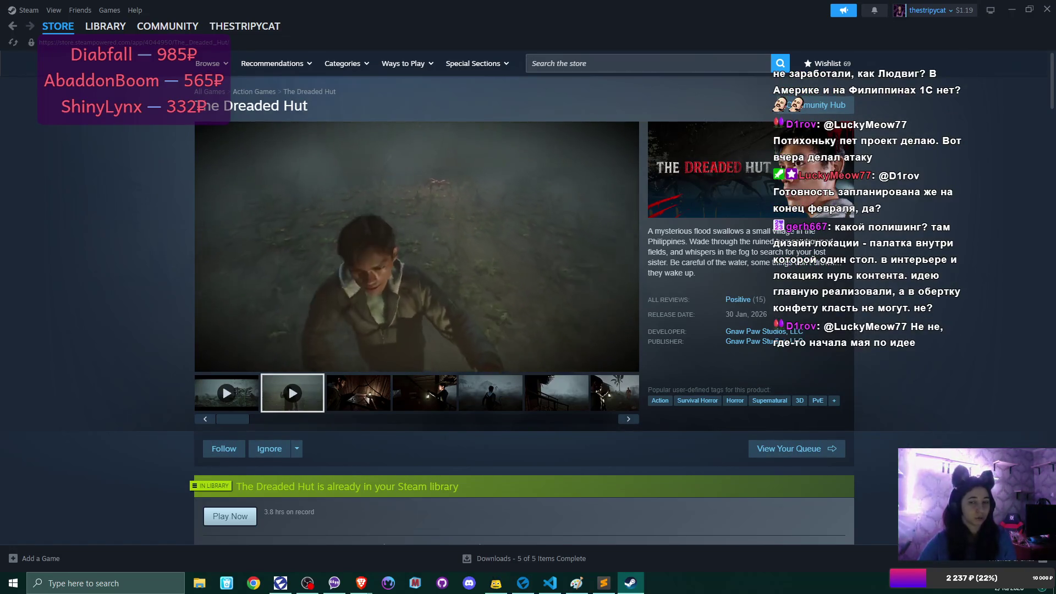
pyautogui.moveTo(541, 239)
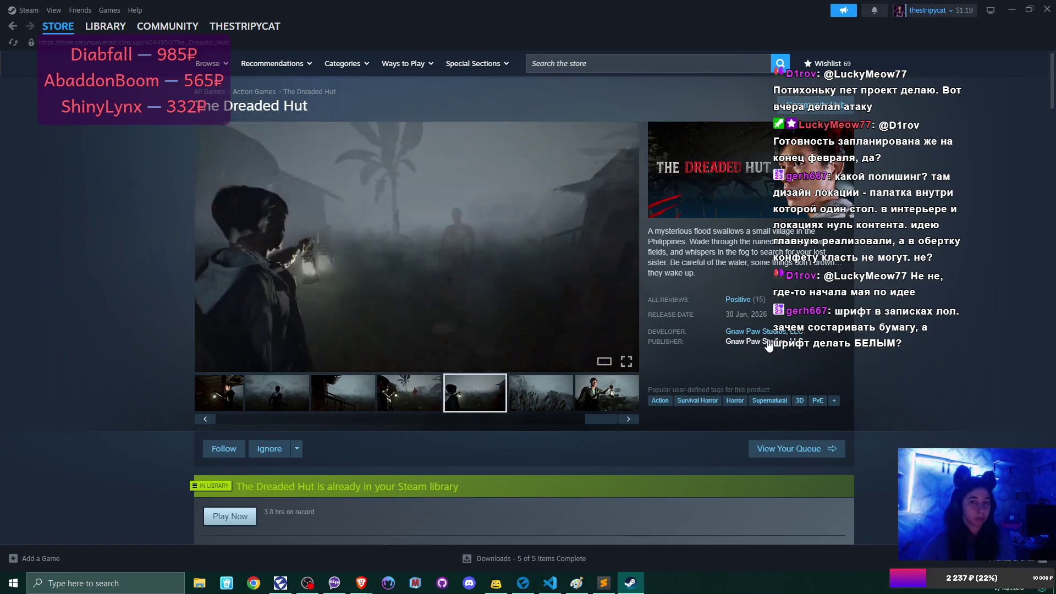
pyautogui.click(592, 71)
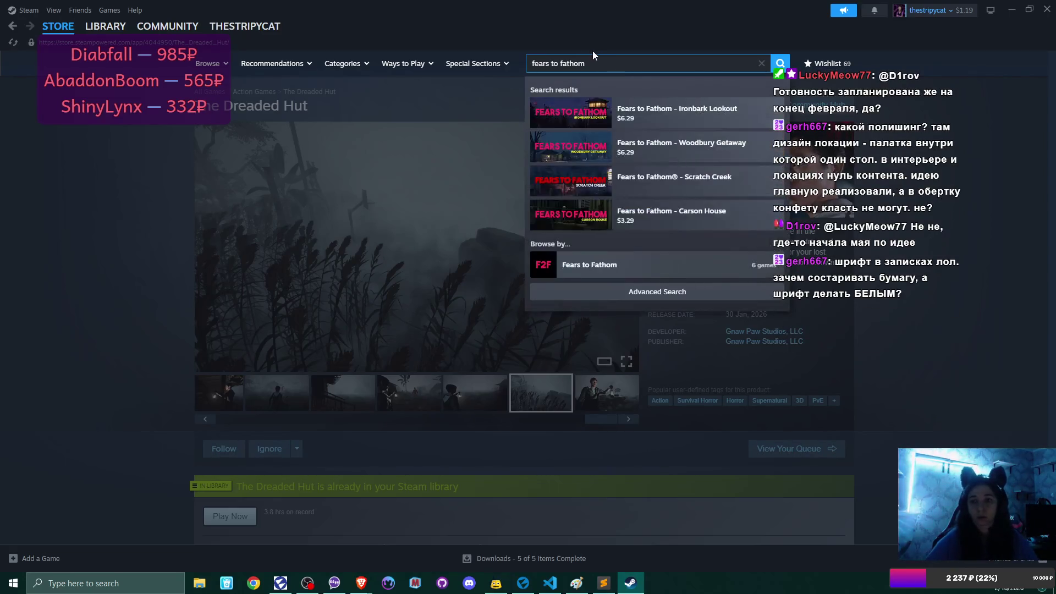
# Open the Fears to Fathom - Ironbark Lookout page and show its English reviews: 91% of 2,628 positive
pyautogui.click(702, 110)
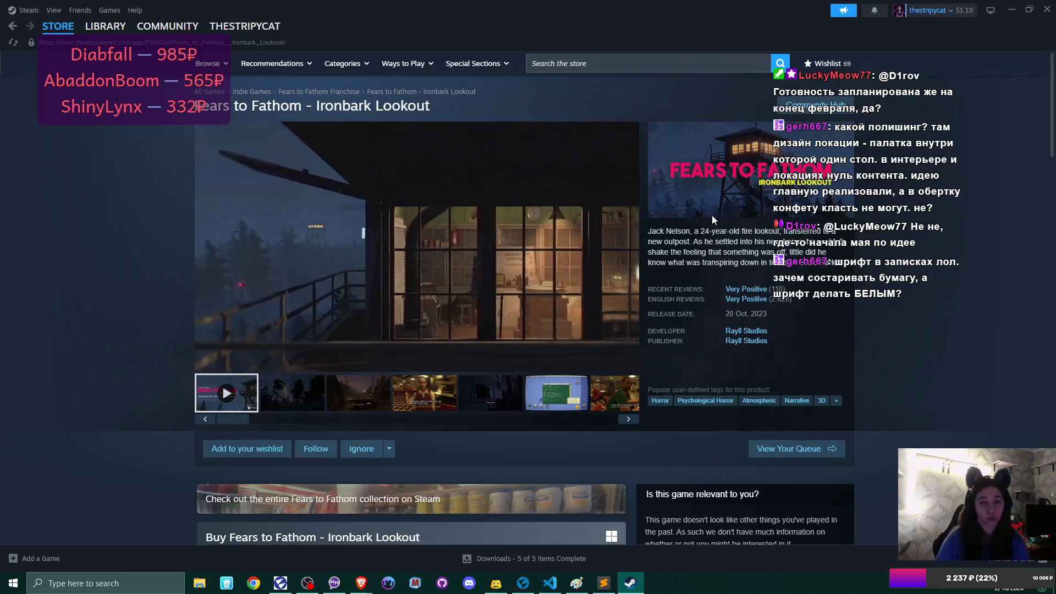
pyautogui.scroll(-2, 608, 347)
pyautogui.scroll(-2, 608, 349)
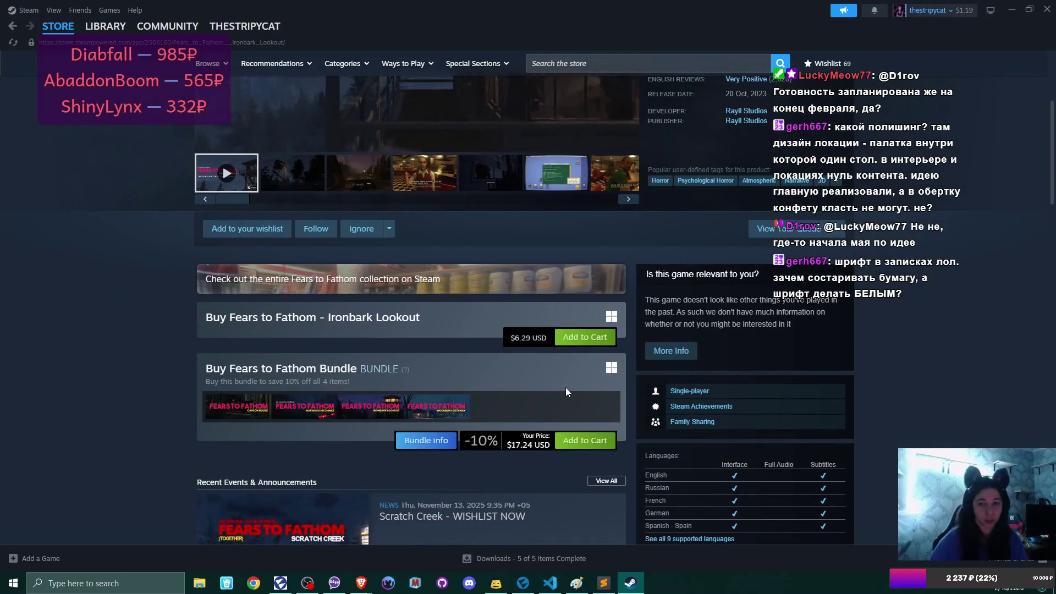
pyautogui.scroll(3, 566, 388)
pyautogui.scroll(-3, 556, 365)
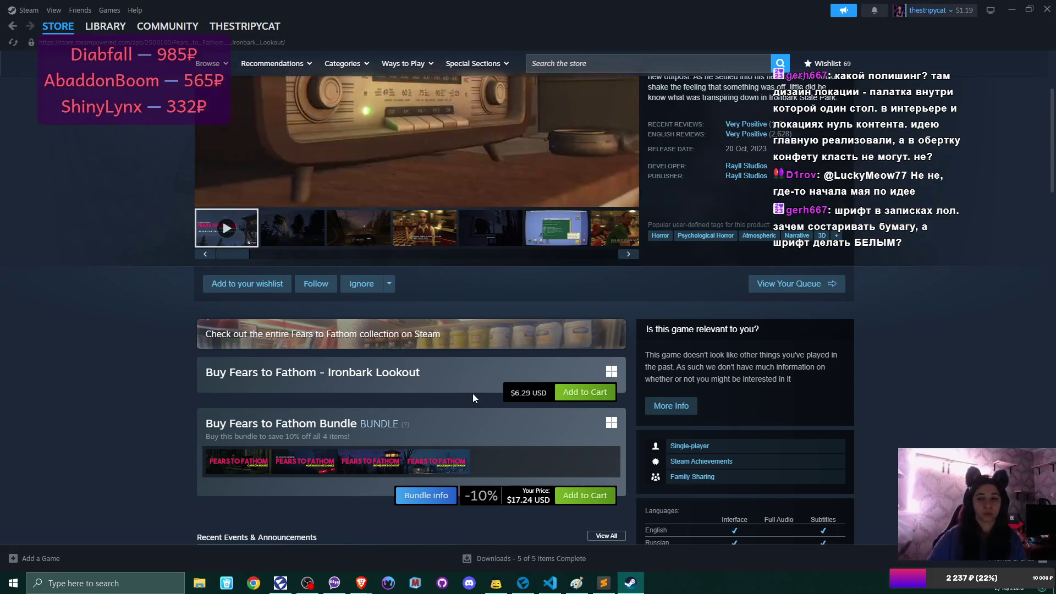
pyautogui.scroll(3, 483, 368)
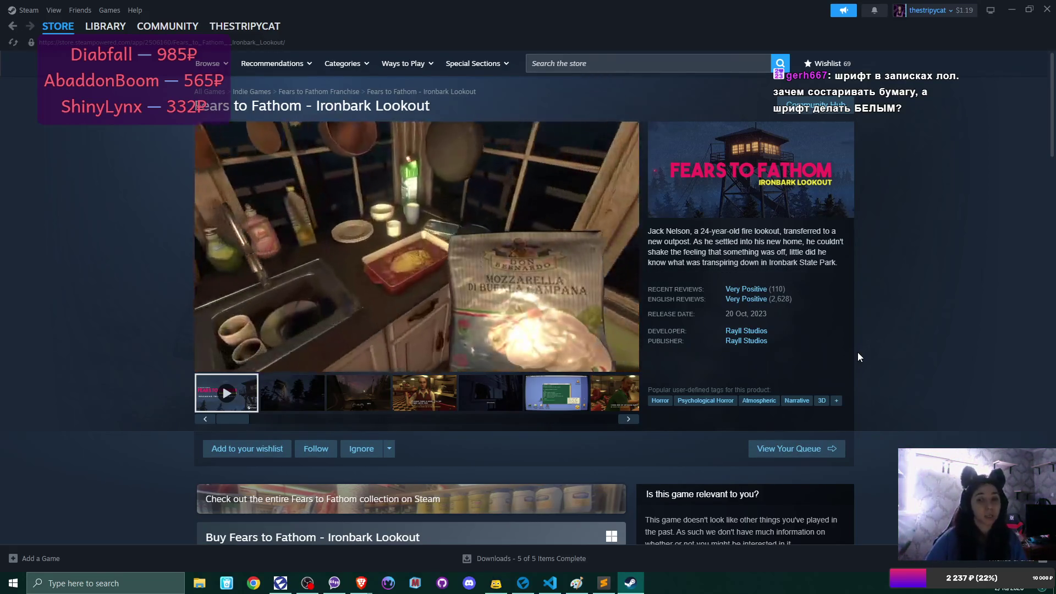
pyautogui.moveTo(754, 303)
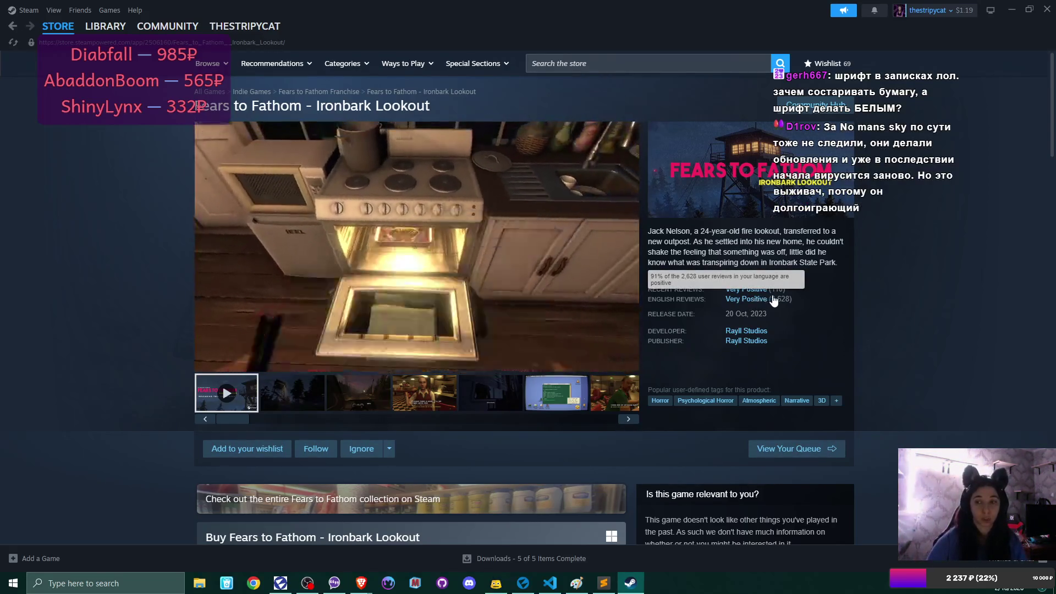
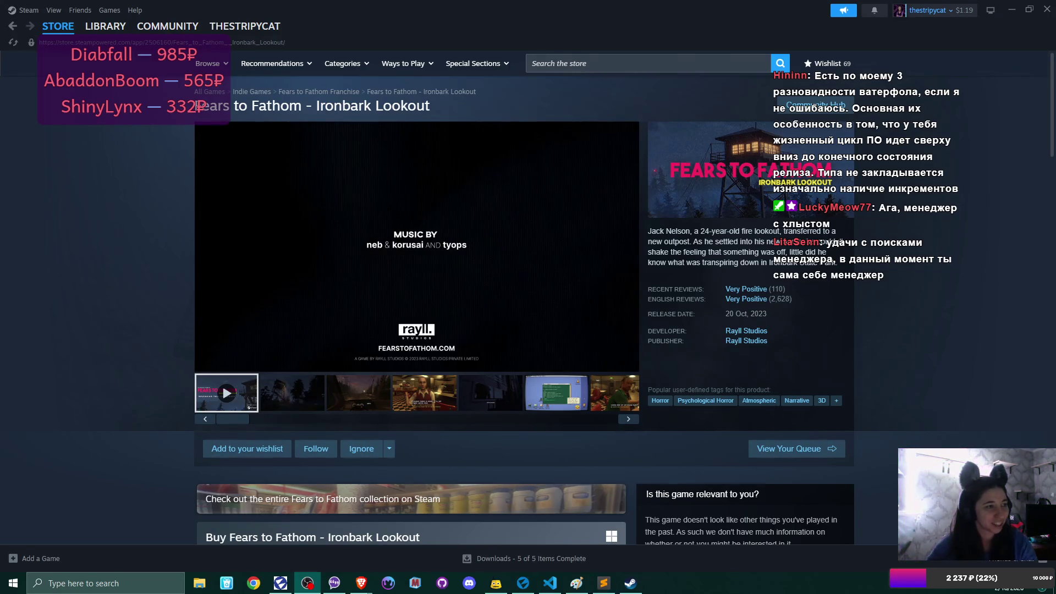
# Close the Steam store window to return to the PlushieShop scene in Flax Editor
pyautogui.click(1046, 8)
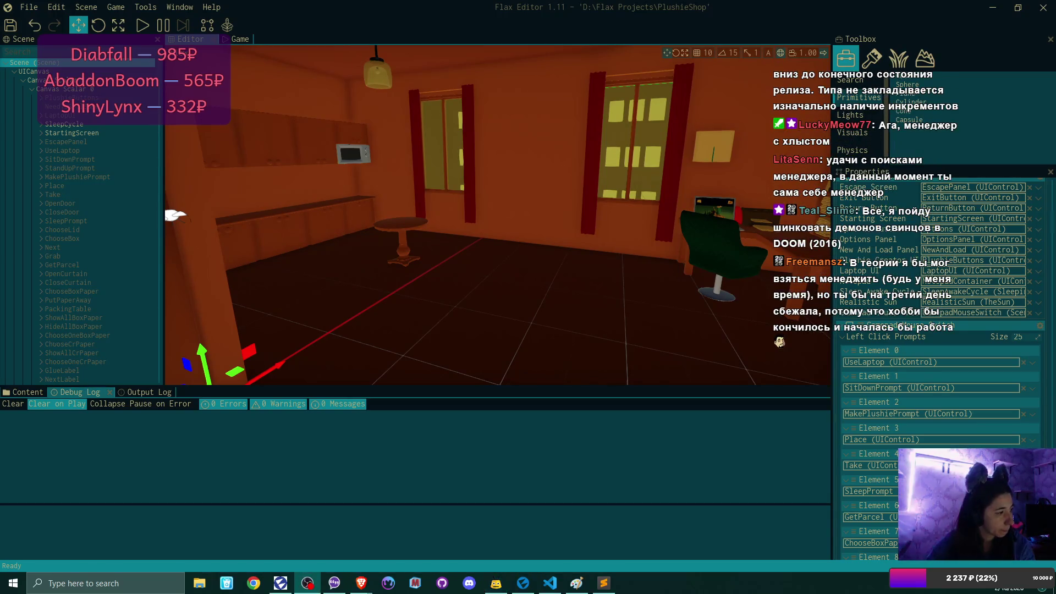
pyautogui.click(913, 584)
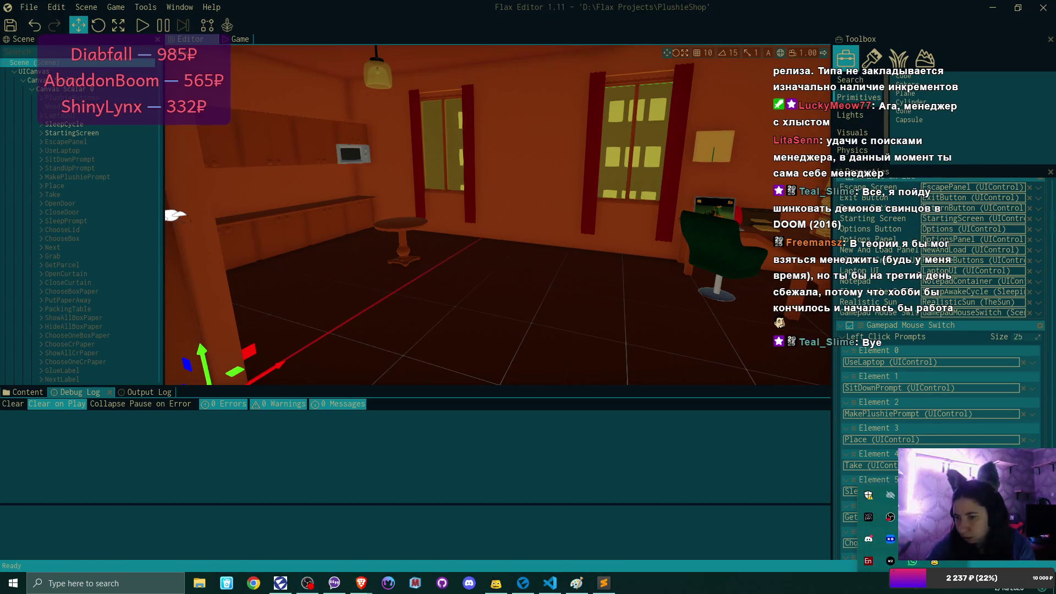
pyautogui.rightClick(890, 495)
pyautogui.click(858, 280)
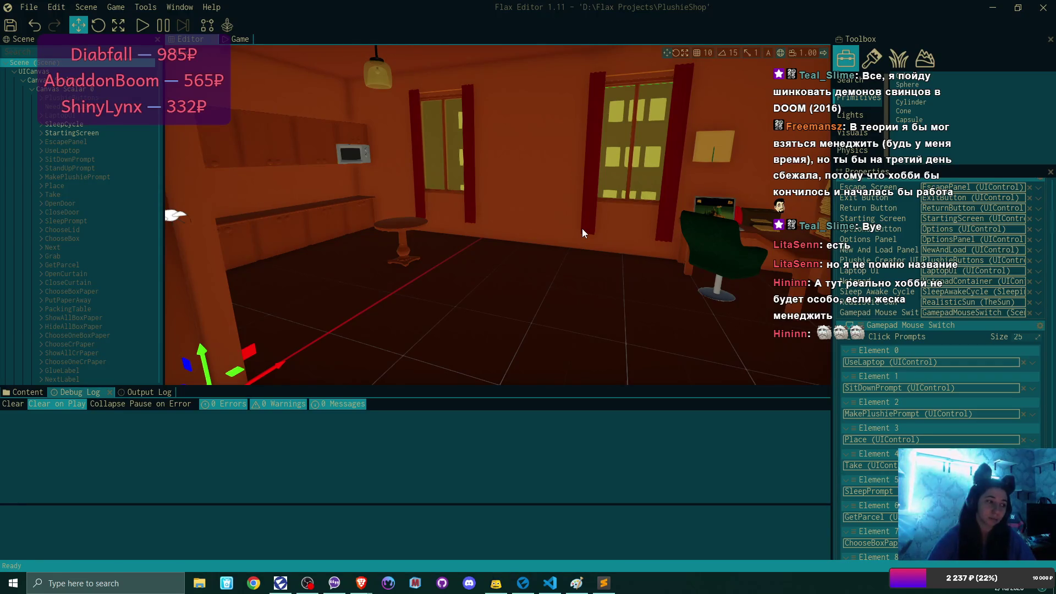
# Turn the view toward the desk and chair, then review the 10 Right Click Prompts
pyautogui.moveTo(631, 196)
pyautogui.mouseDown()
pyautogui.moveTo(834, 206)
pyautogui.moveTo(803, 206)
pyautogui.moveTo(819, 205)
pyautogui.mouseUp()
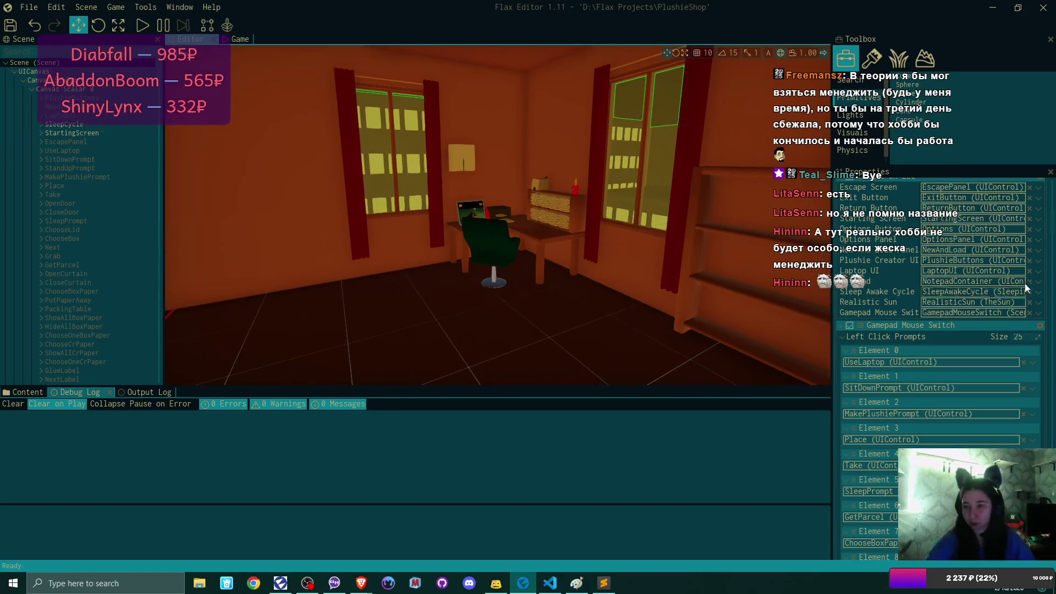
pyautogui.scroll(-5, 954, 355)
pyautogui.scroll(-1, 957, 352)
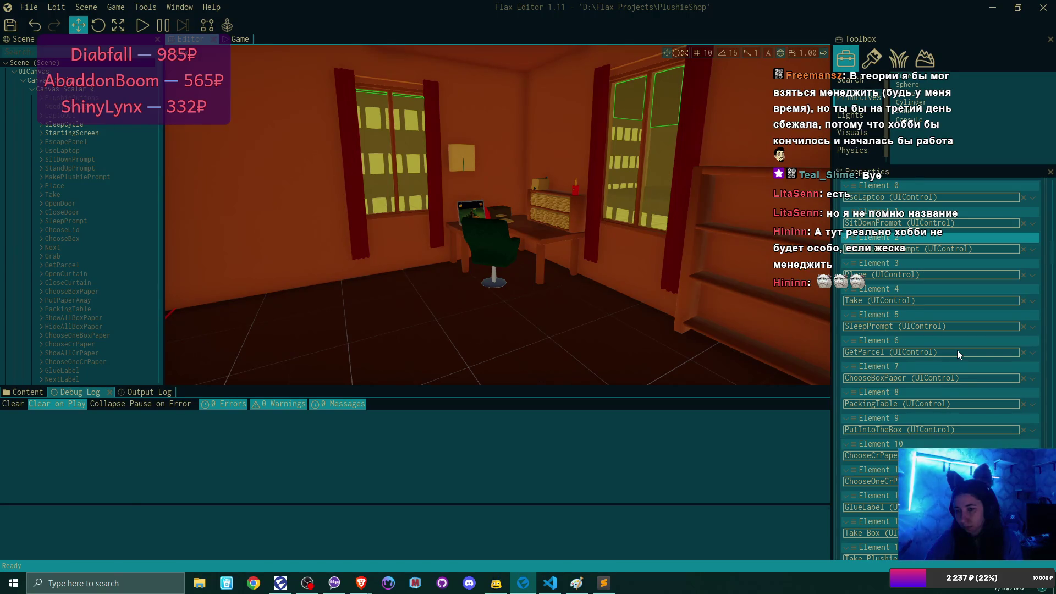
pyautogui.scroll(-4, 957, 351)
pyautogui.scroll(-2, 957, 350)
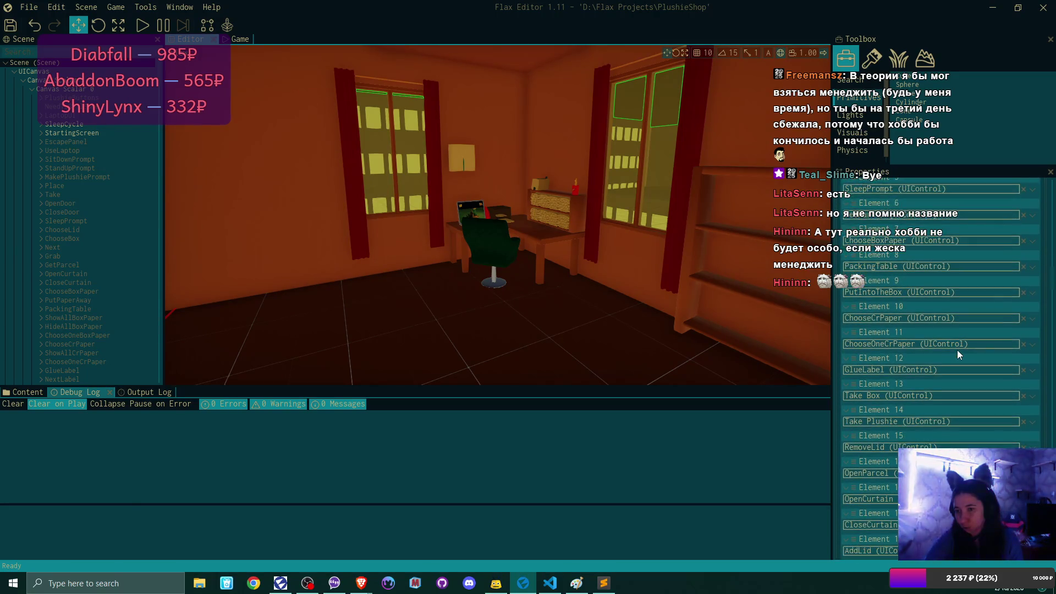
pyautogui.scroll(-2, 956, 349)
pyautogui.scroll(-5, 957, 349)
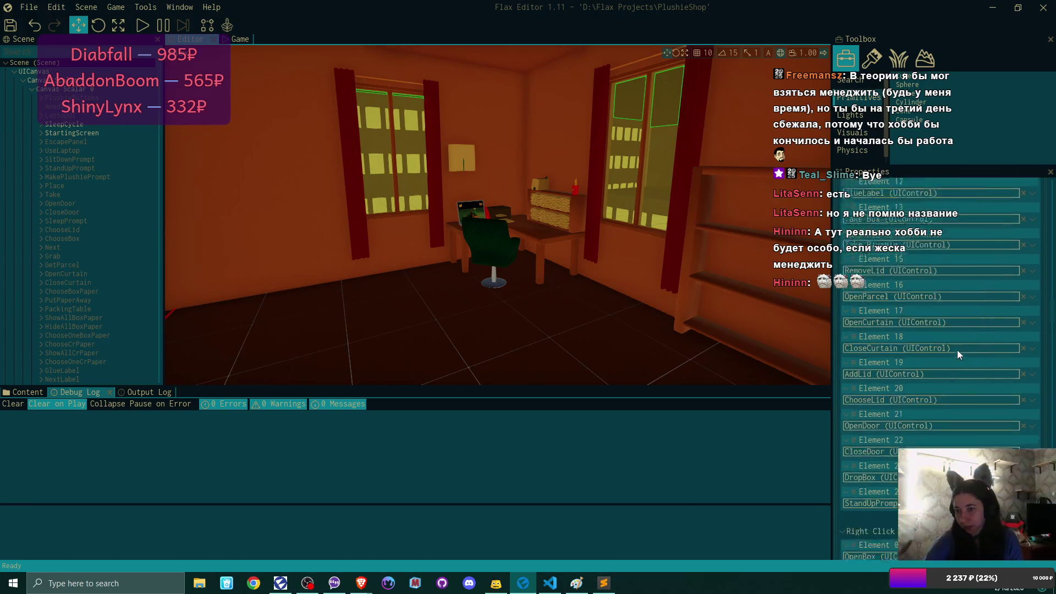
pyautogui.scroll(-9, 957, 349)
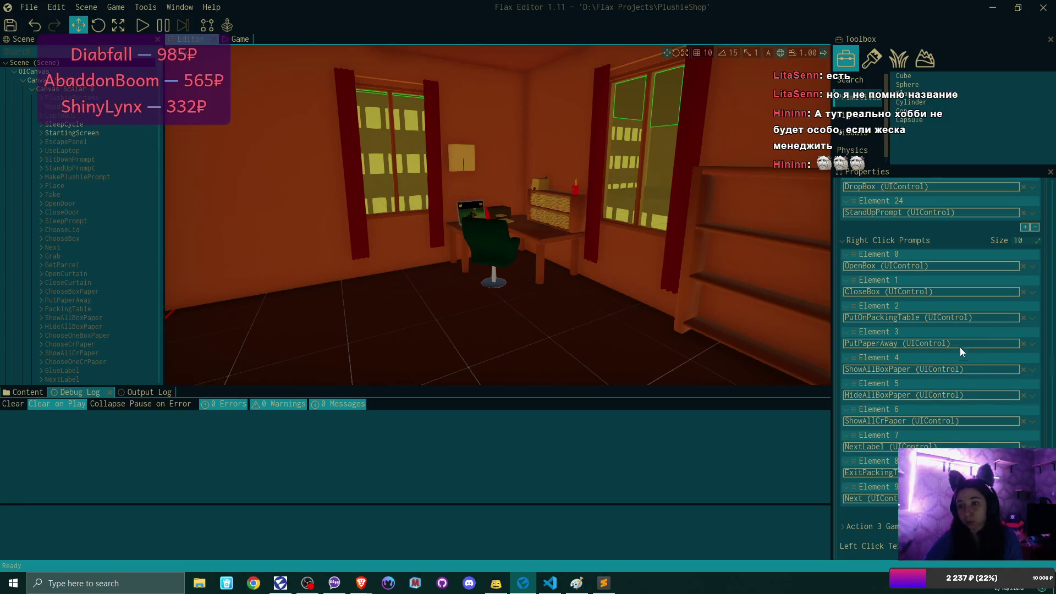
pyautogui.scroll(1, 995, 322)
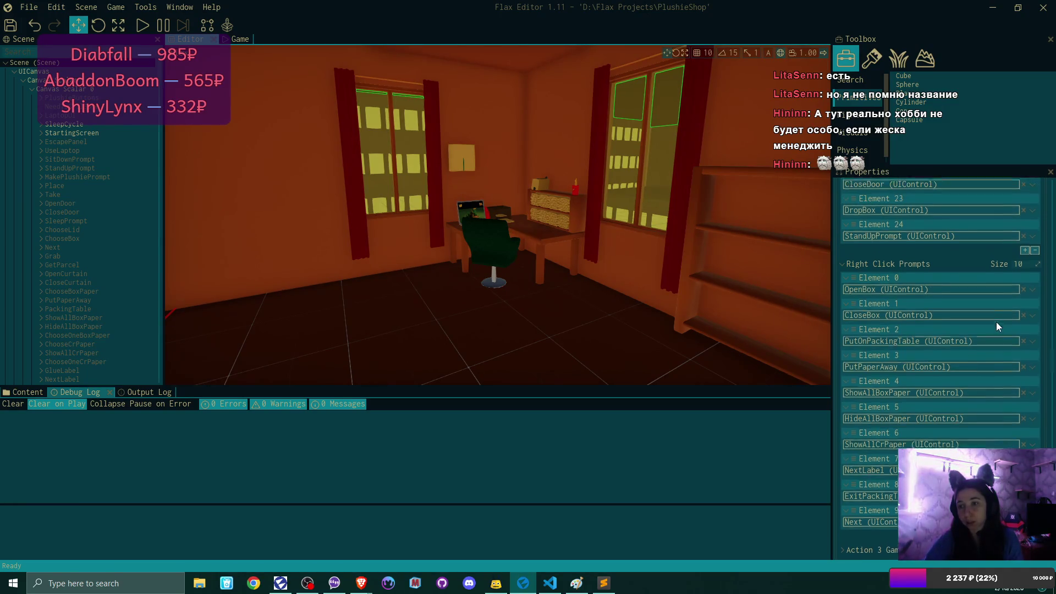
# Clear PutOnPackingTable from Right Click Prompts Element 2 and delete that empty element
pyautogui.click(1025, 344)
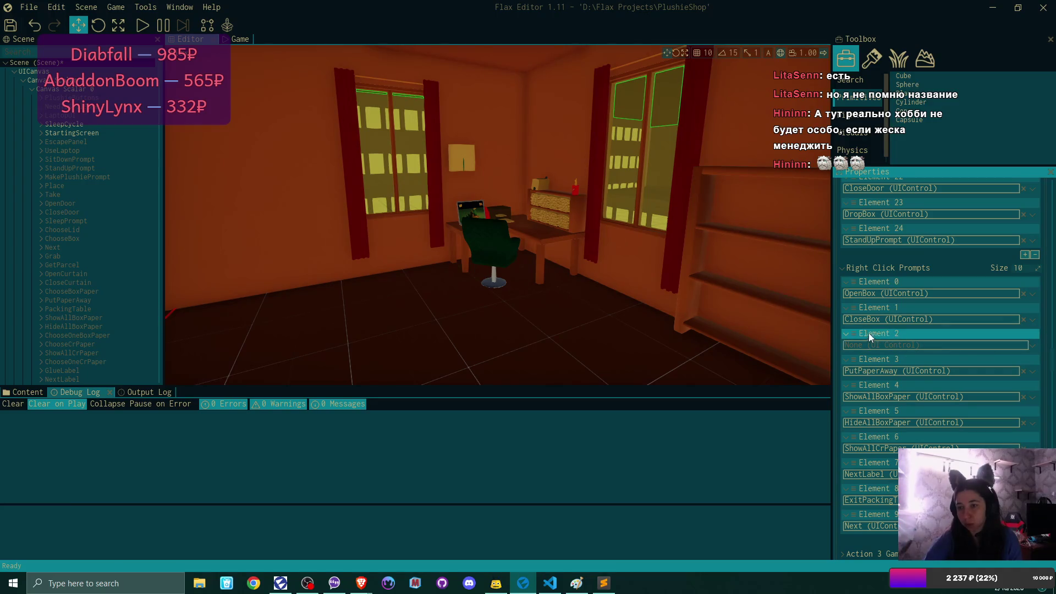
pyautogui.click(854, 336)
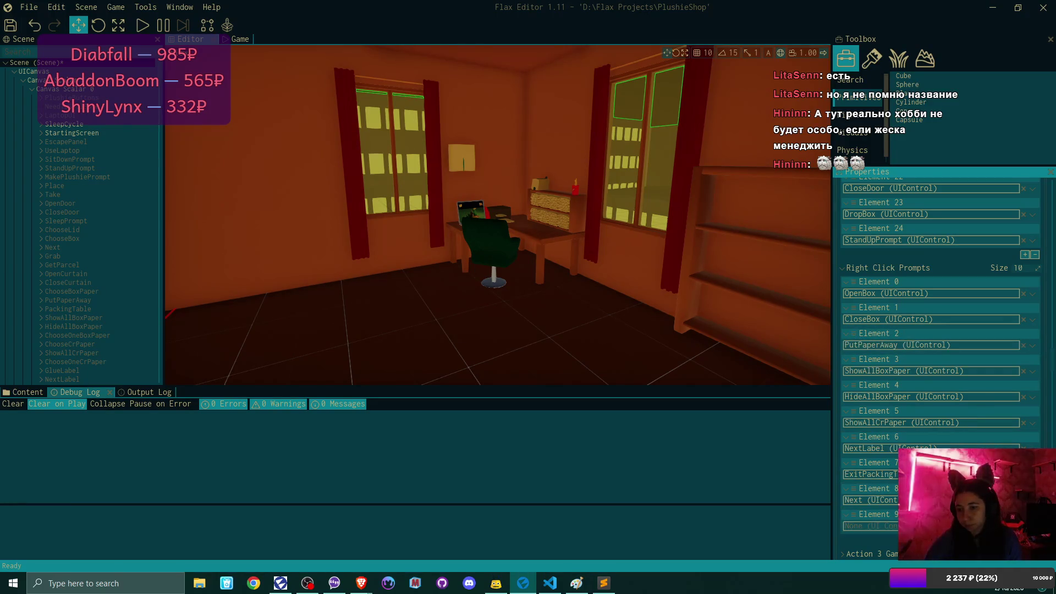
pyautogui.press('Delete')
pyautogui.scroll(5, 960, 319)
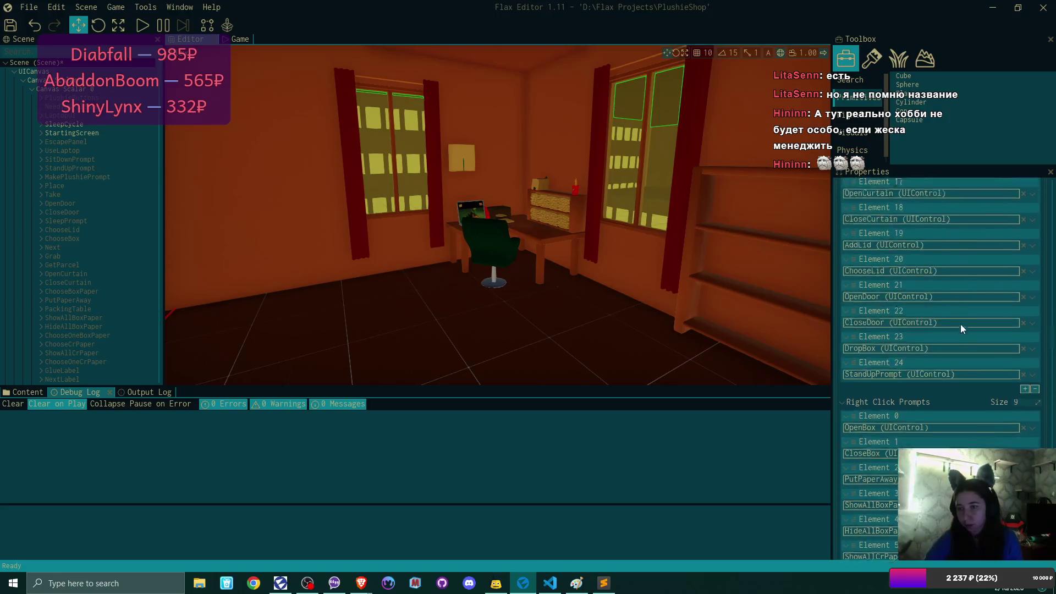
# Add Left Click Prompts Element 25 set to PutOnPackingTable, then return to the code editor
pyautogui.click(1024, 421)
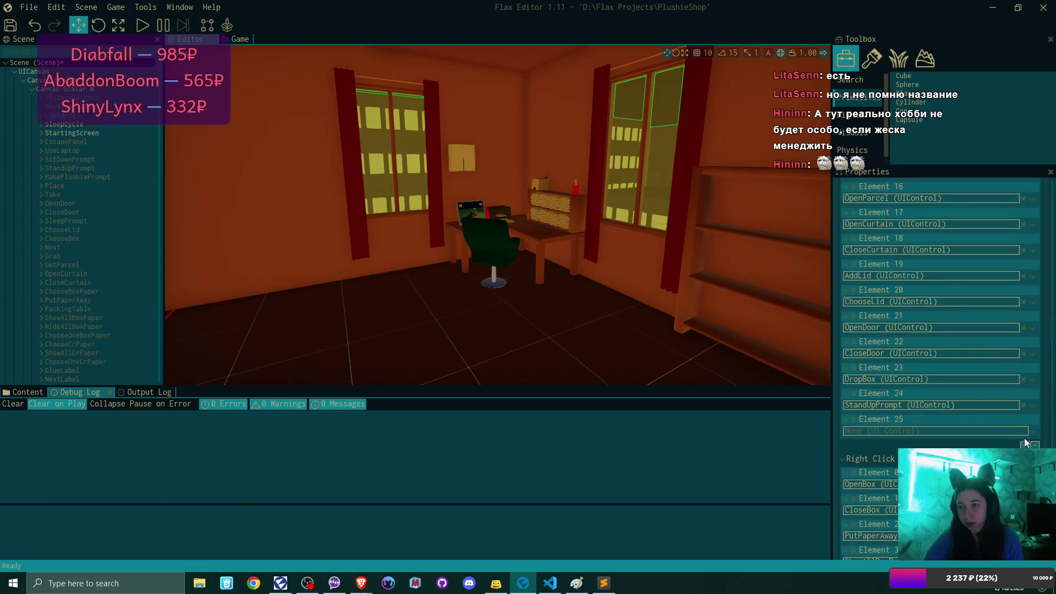
pyautogui.click(880, 431)
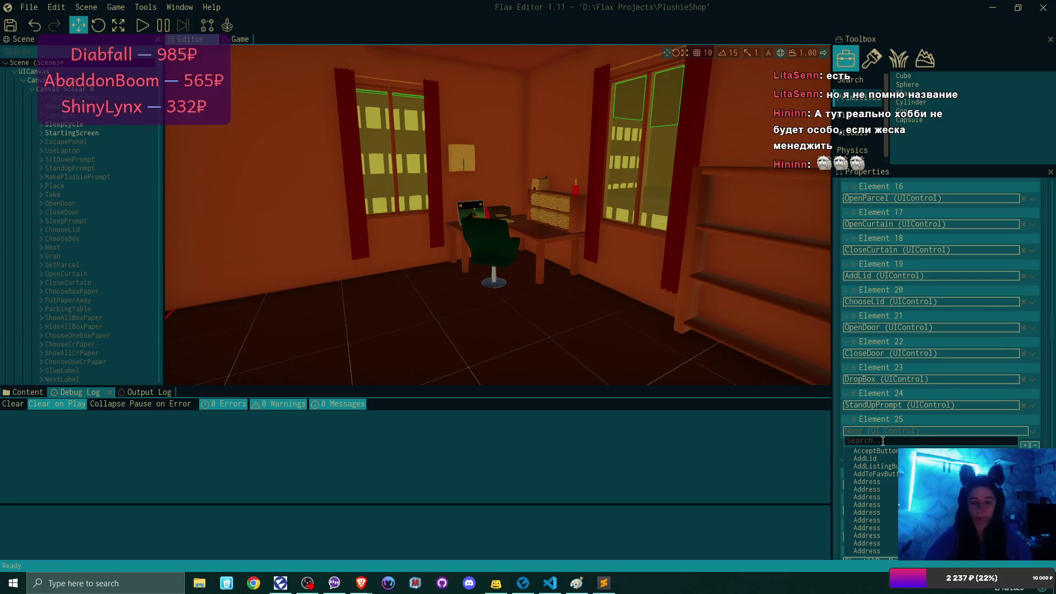
pyautogui.write('put')
pyautogui.press('Down')
pyautogui.press('Down')
pyautogui.press('Return')
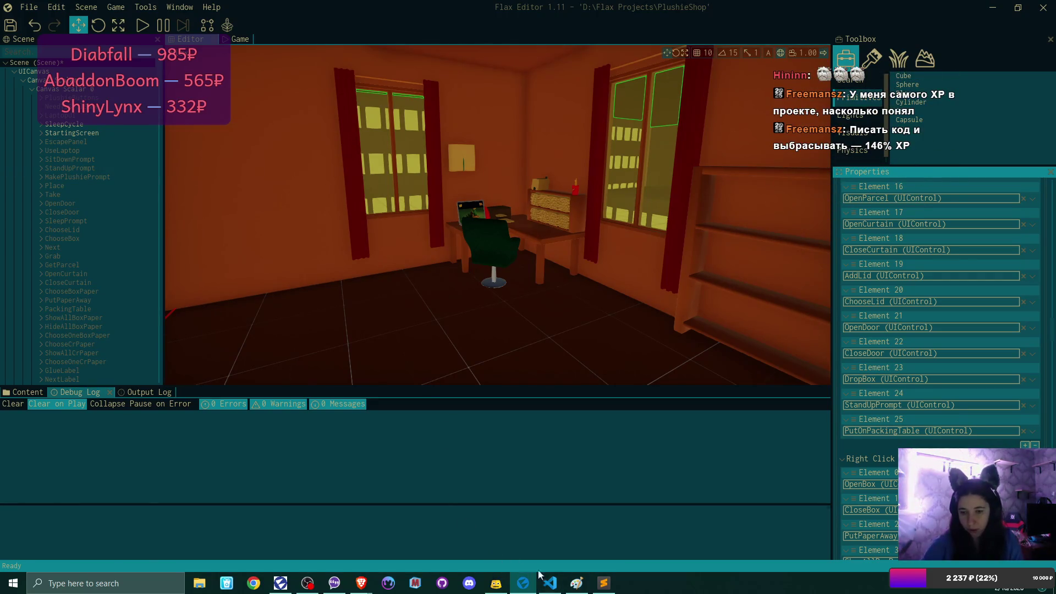
pyautogui.click(549, 583)
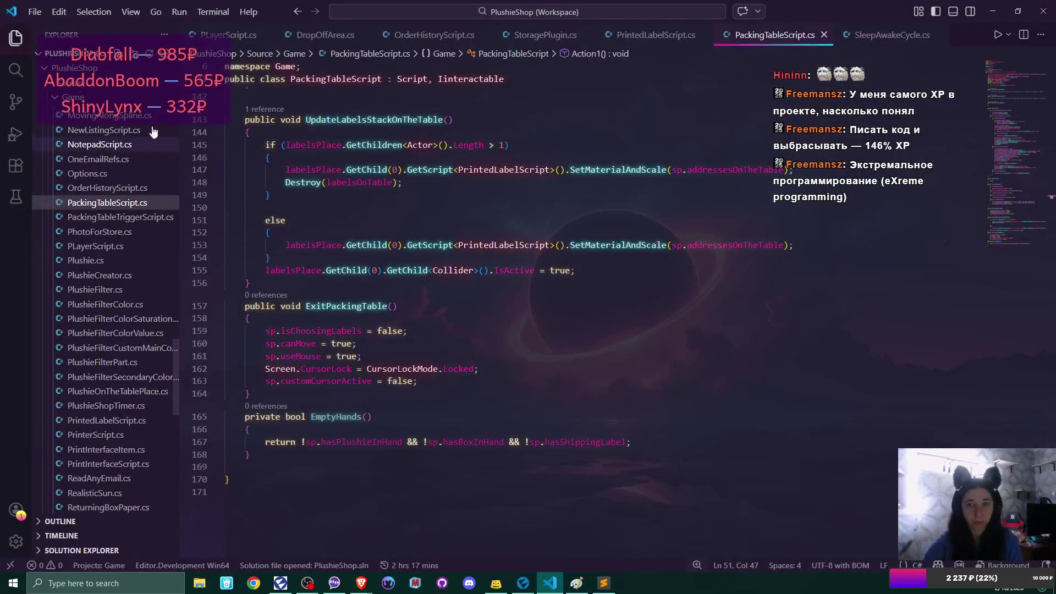
# View StoragePlugin.cs down to its fabricColors, fabricsInInventory and threadColors fields
pyautogui.click(542, 36)
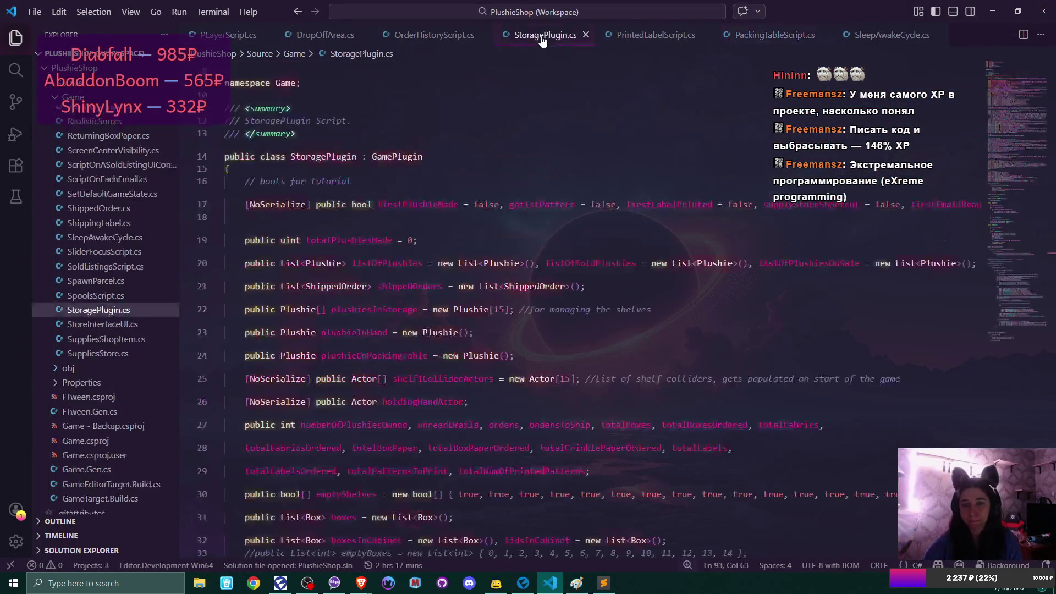
pyautogui.scroll(-3, 400, 199)
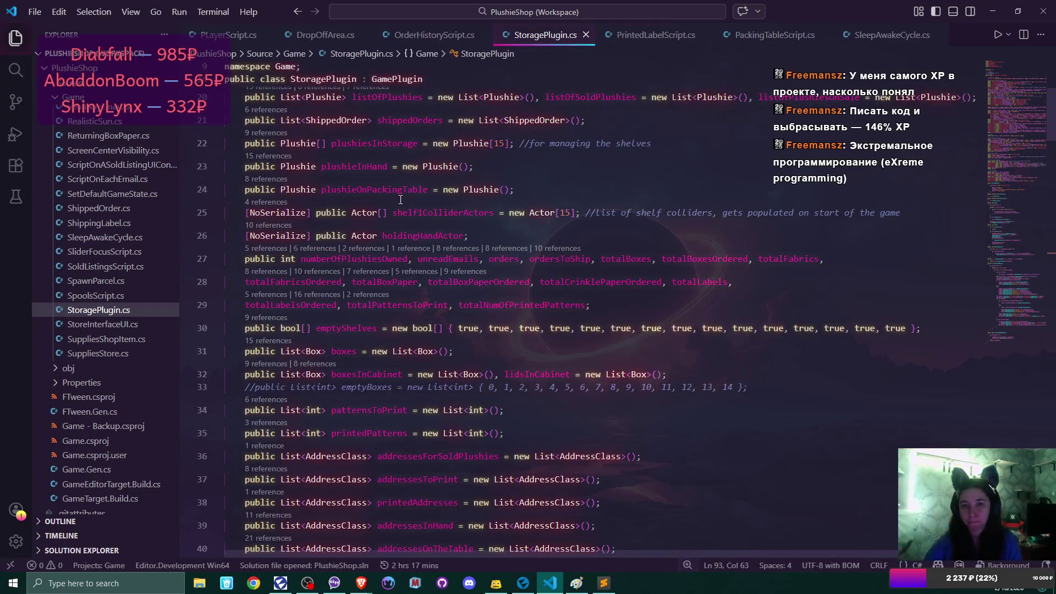
pyautogui.scroll(-9, 400, 199)
pyautogui.scroll(-8, 400, 199)
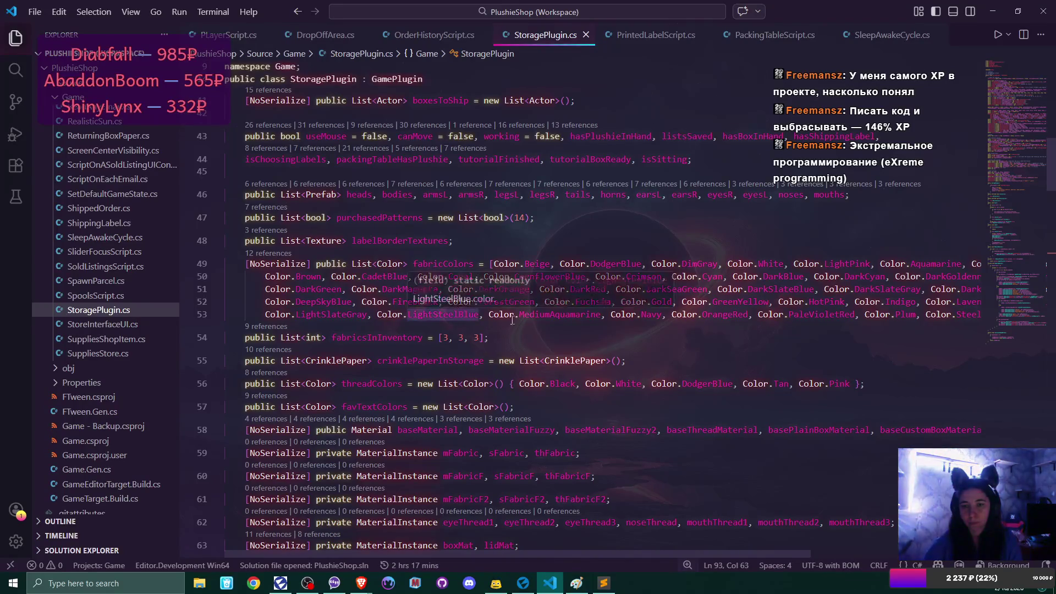
pyautogui.scroll(-1, 709, 385)
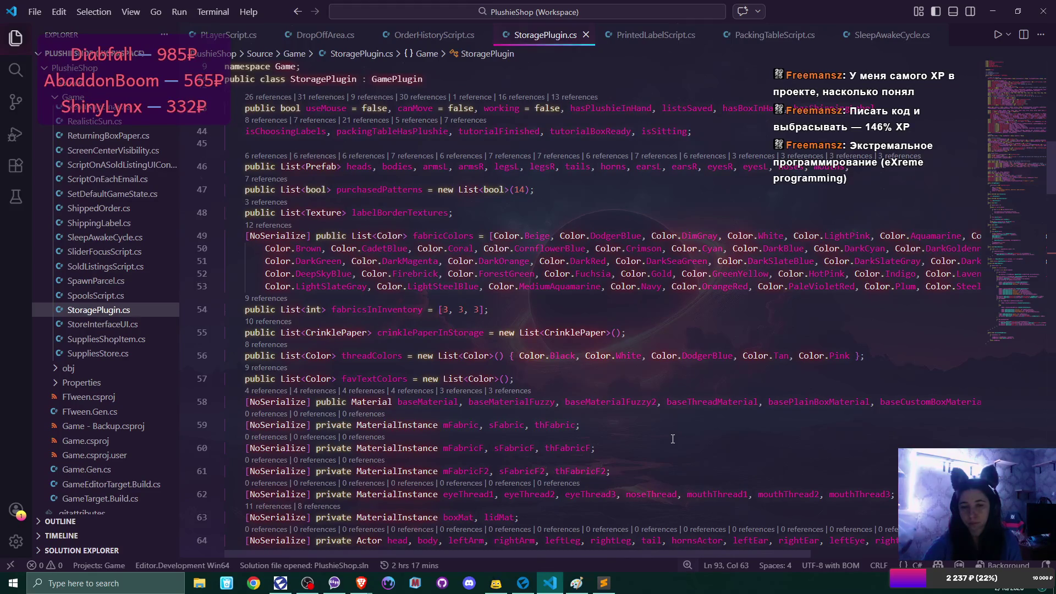
pyautogui.scroll(-1, 672, 439)
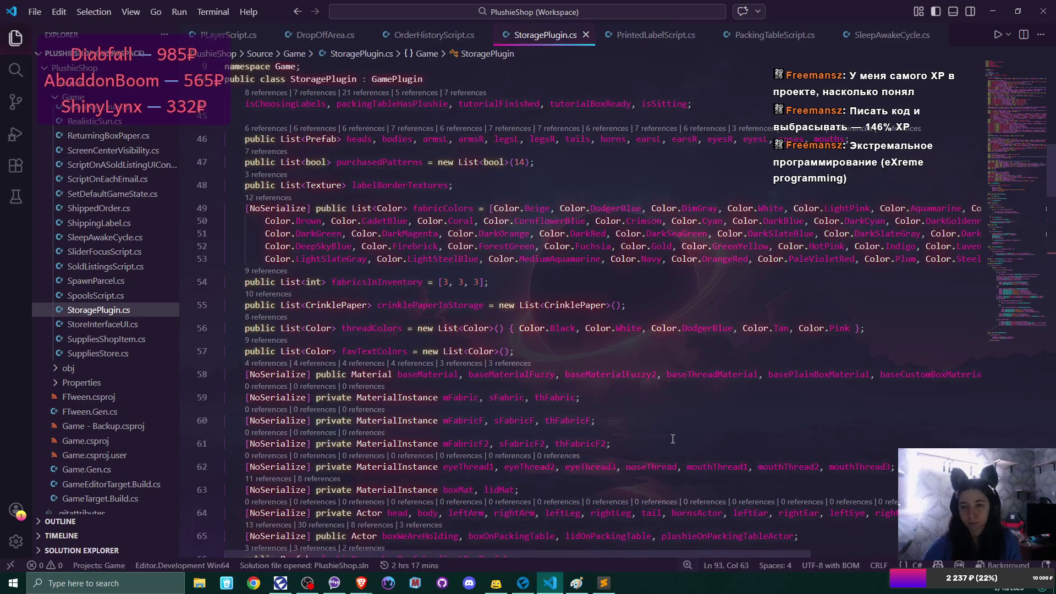
pyautogui.scroll(2, 672, 438)
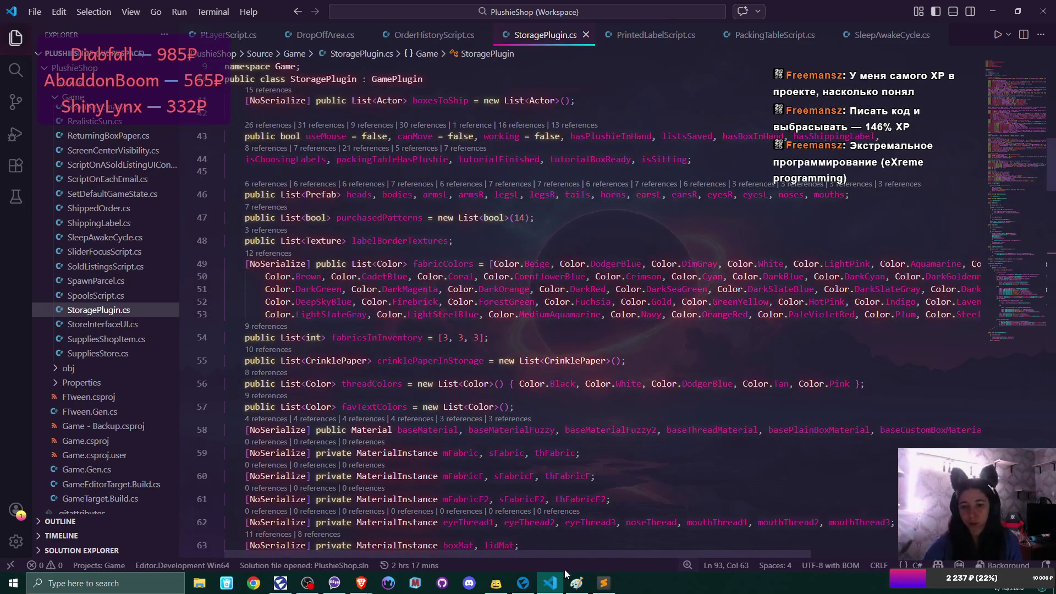
pyautogui.moveTo(575, 552)
pyautogui.mouseDown()
pyautogui.moveTo(778, 559)
pyautogui.moveTo(550, 555)
pyautogui.mouseUp()
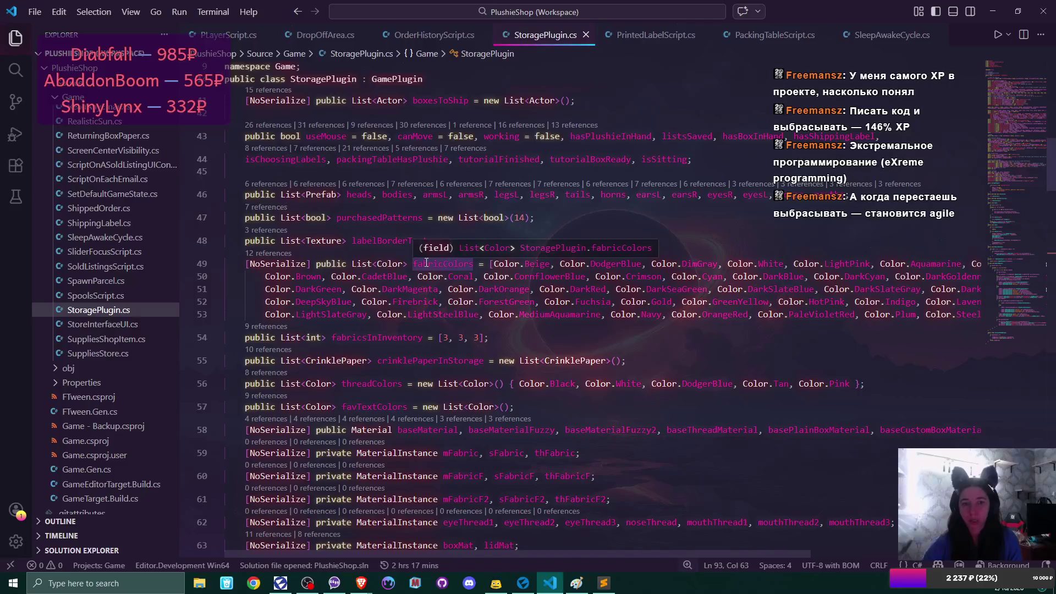
# In SuppliesStore.cs, delete lidMatInstance from the line 24 MaterialInstance declarations
pyautogui.click(105, 354)
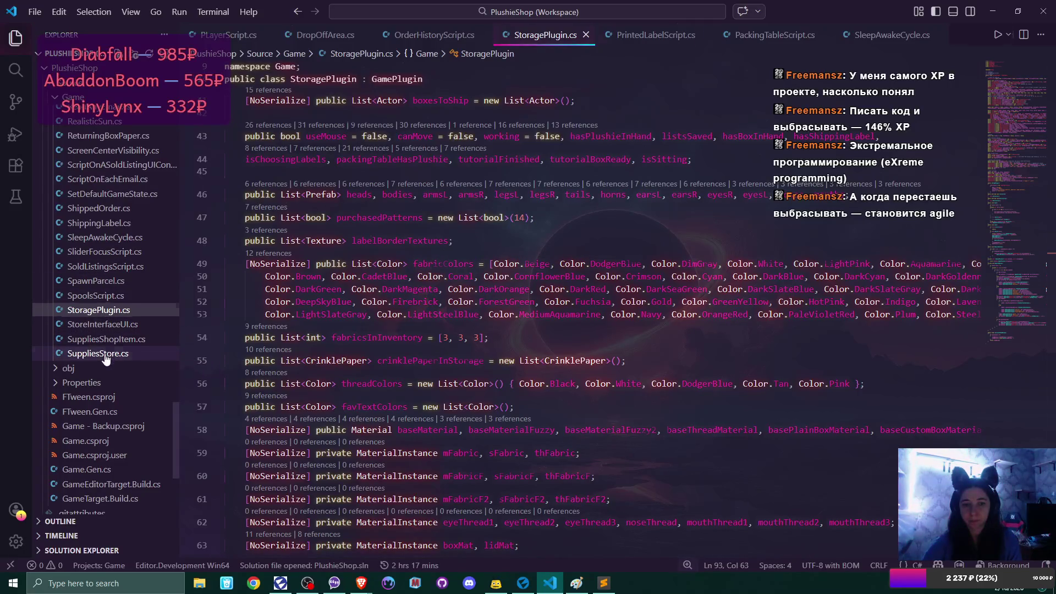
pyautogui.scroll(-5, 652, 297)
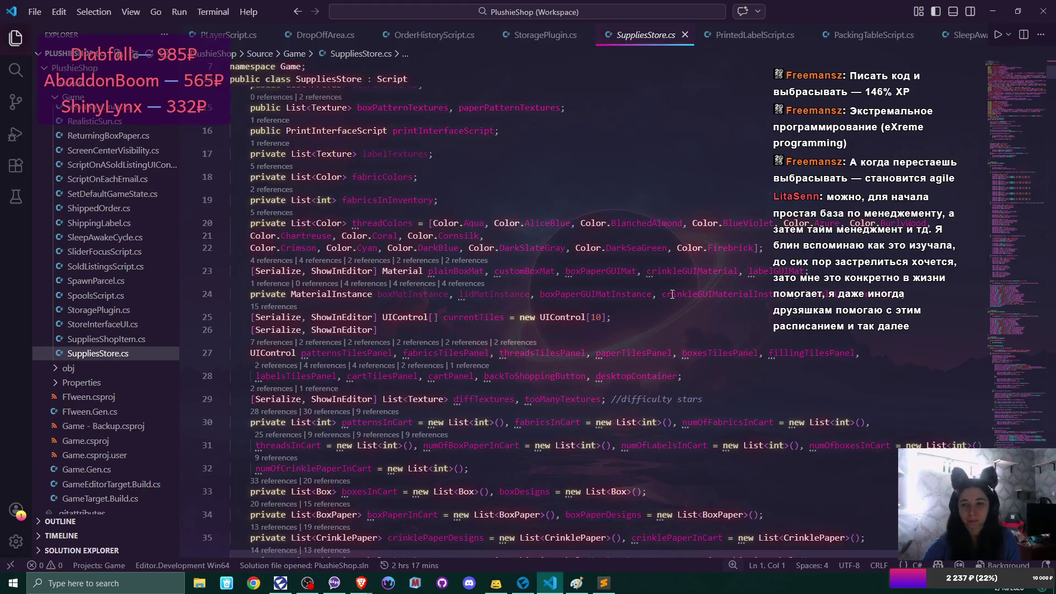
pyautogui.scroll(-3, 638, 279)
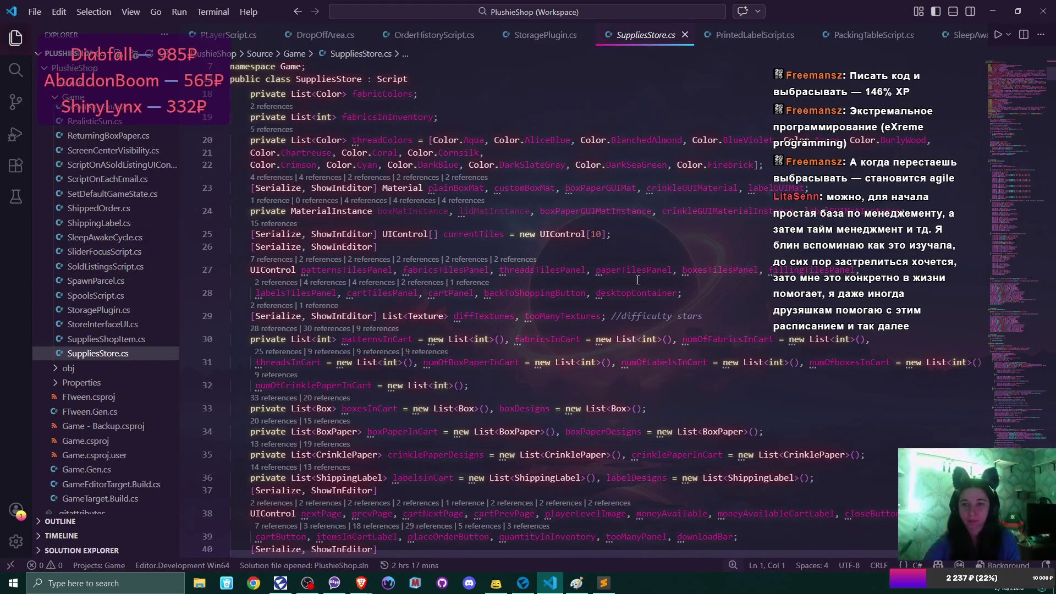
pyautogui.scroll(4, 638, 279)
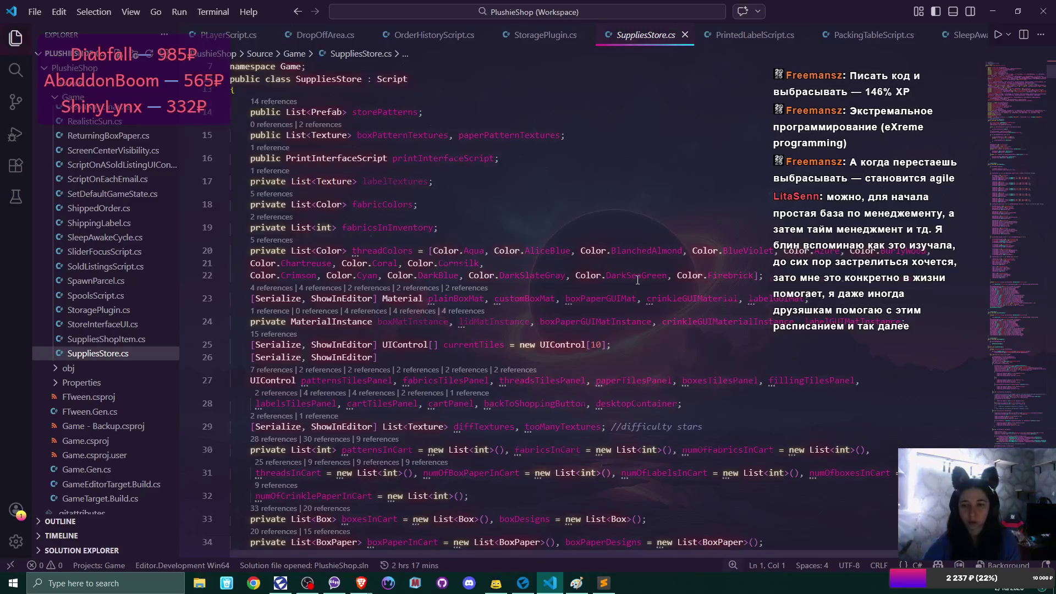
pyautogui.scroll(1, 637, 280)
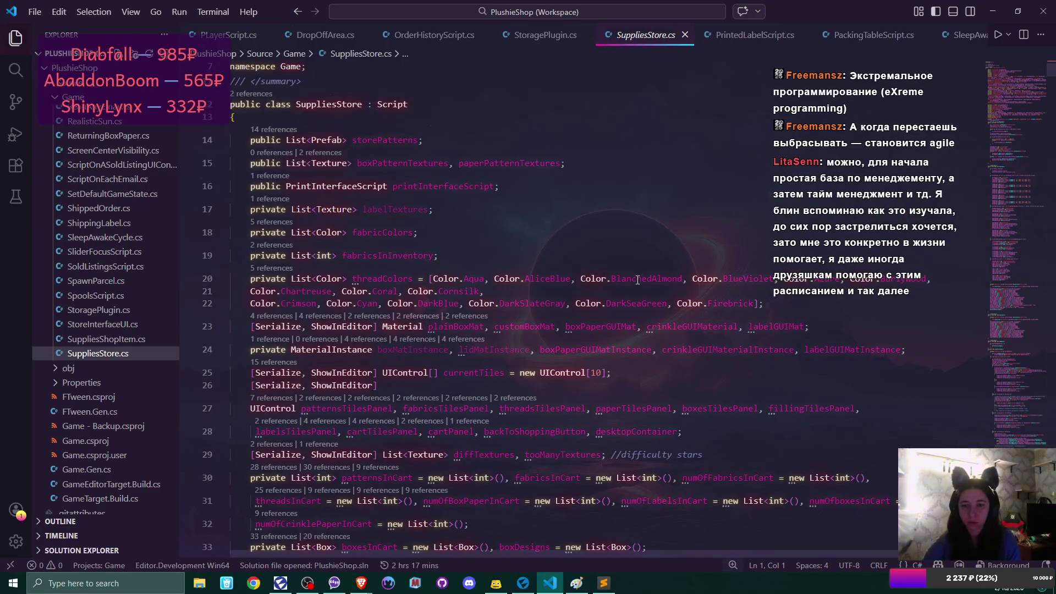
pyautogui.doubleClick(525, 352)
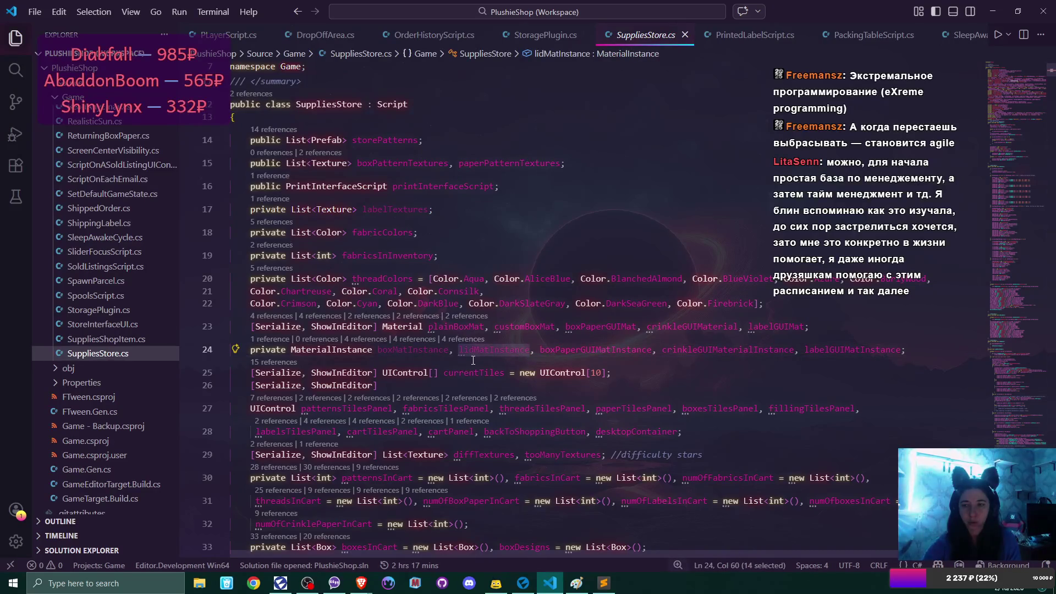
pyautogui.scroll(-15, 473, 360)
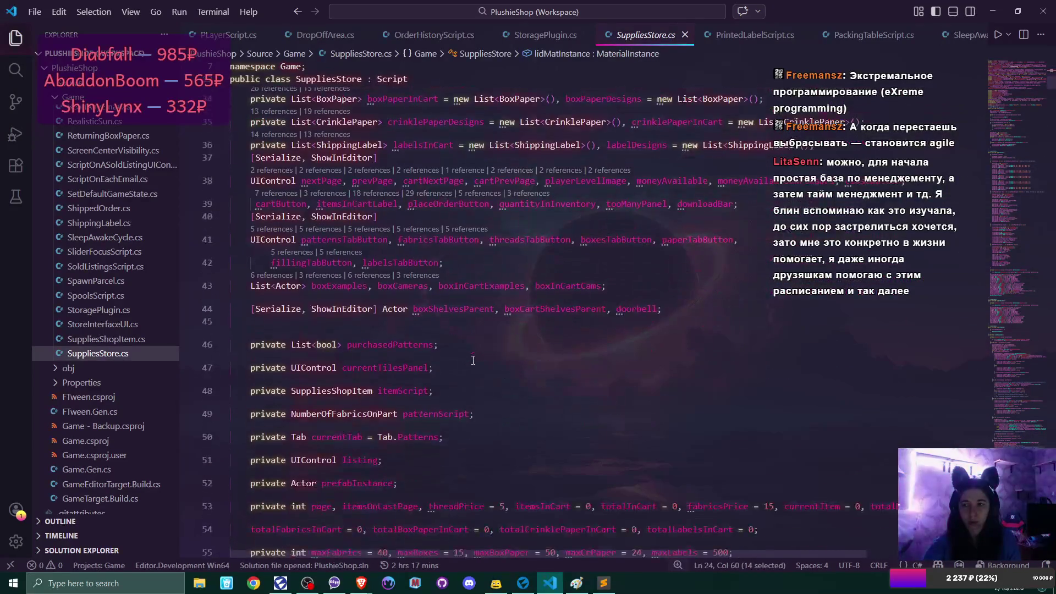
pyautogui.scroll(8, 473, 360)
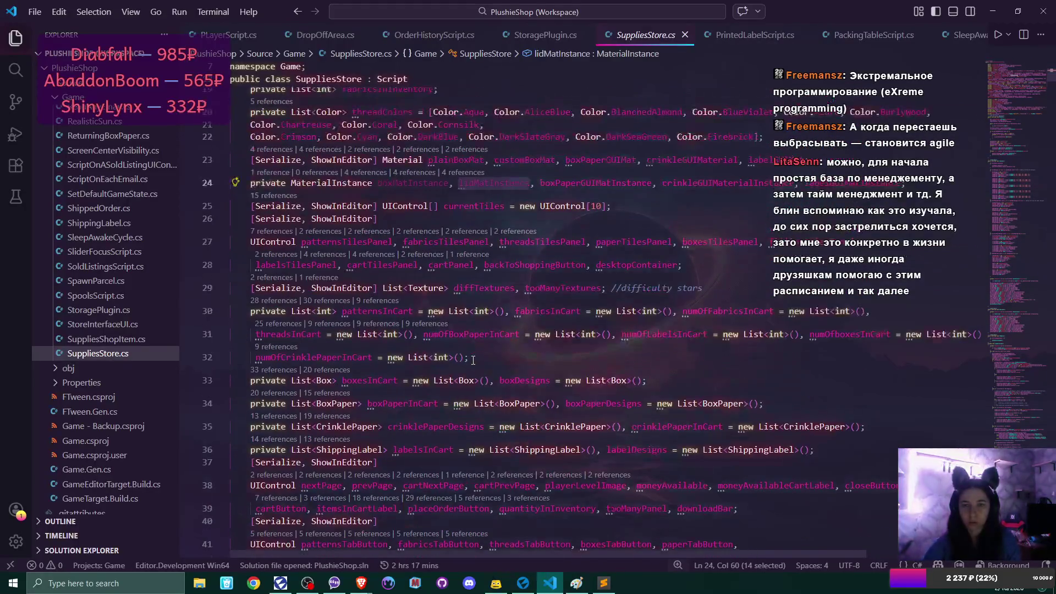
pyautogui.scroll(2, 473, 360)
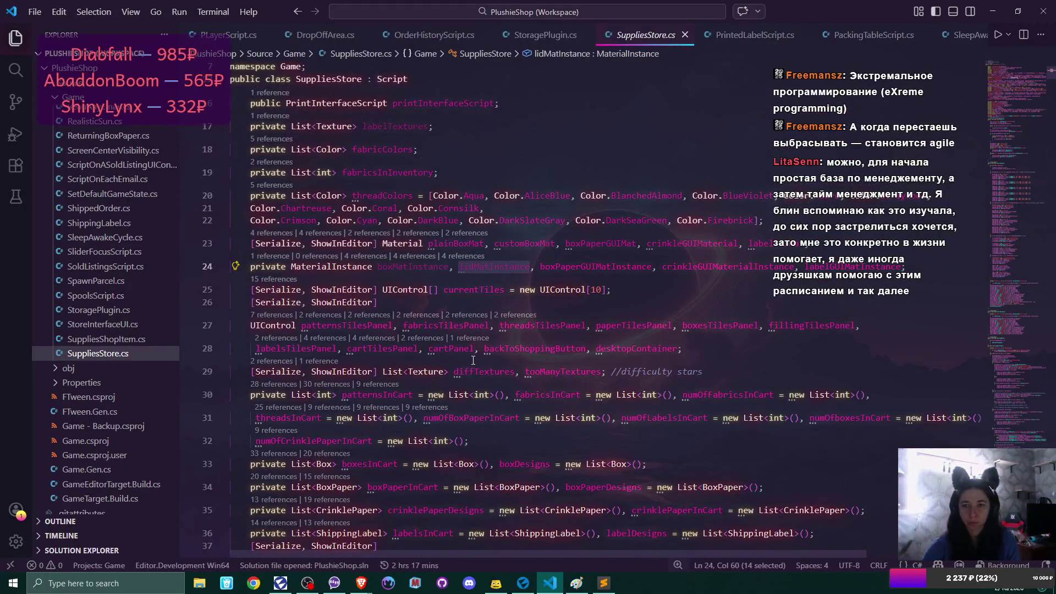
pyautogui.press('Delete')
pyautogui.press('Delete')
pyautogui.press('Delete')
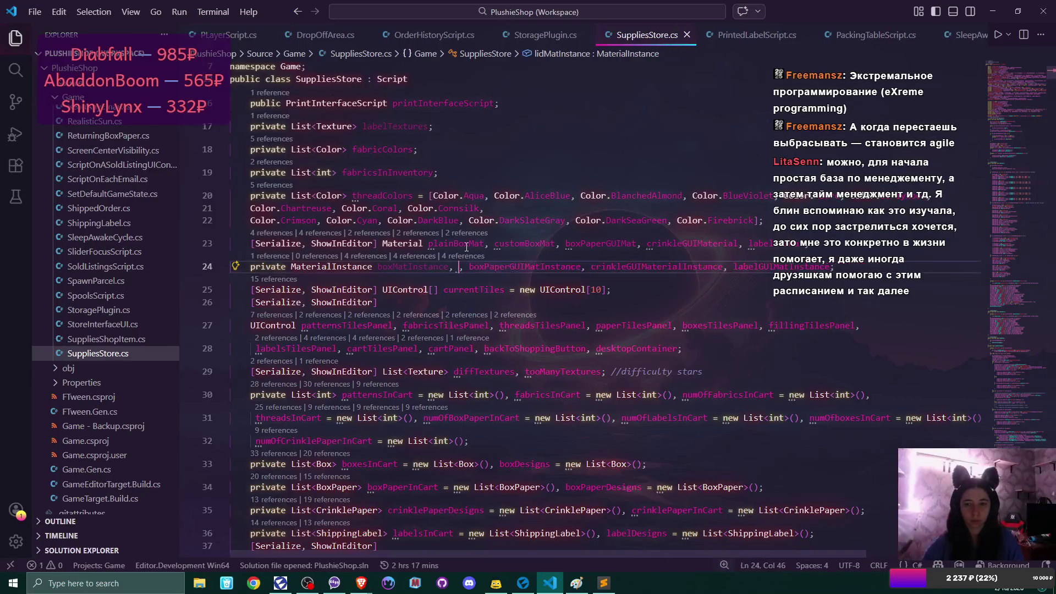
# Delete boxMatInstance from the line 24 MaterialInstance declarations
pyautogui.hotkey('ctrl', 'BackSpace')
pyautogui.hotkey('ctrl', 'BackSpace')
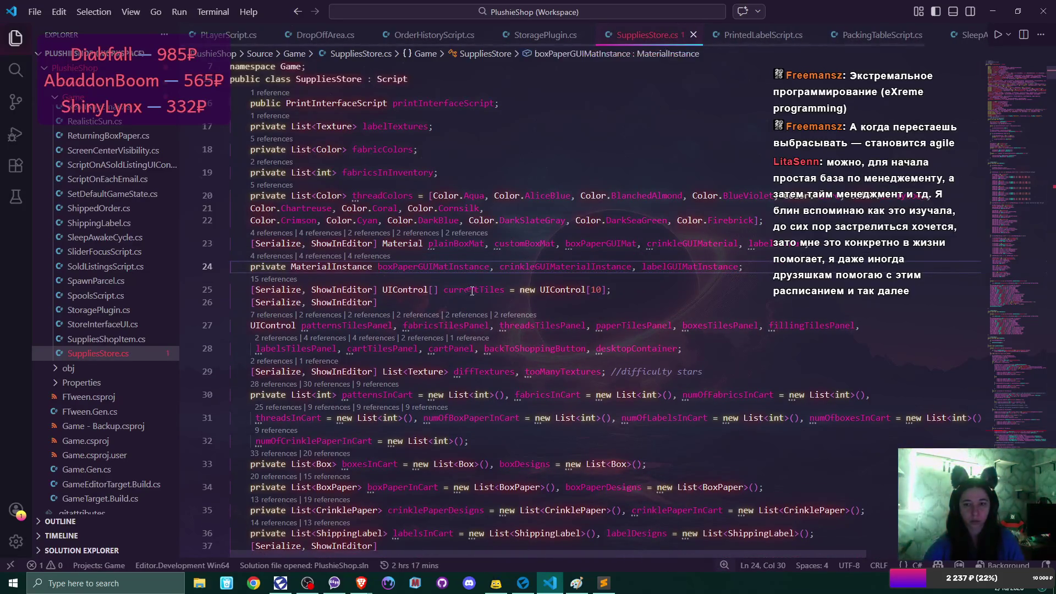
pyautogui.scroll(3, 512, 294)
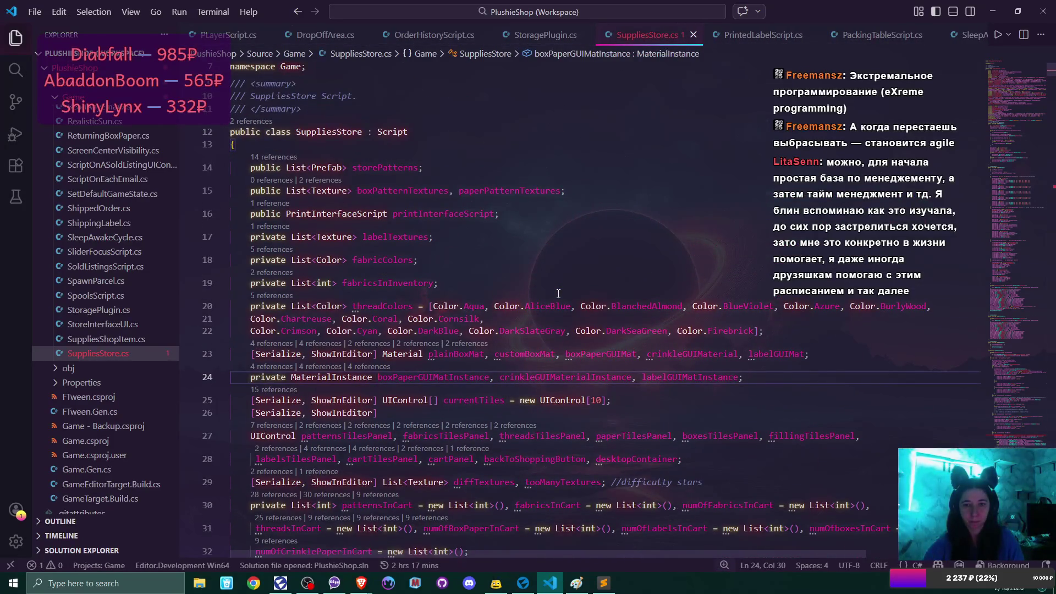
pyautogui.scroll(-4, 558, 294)
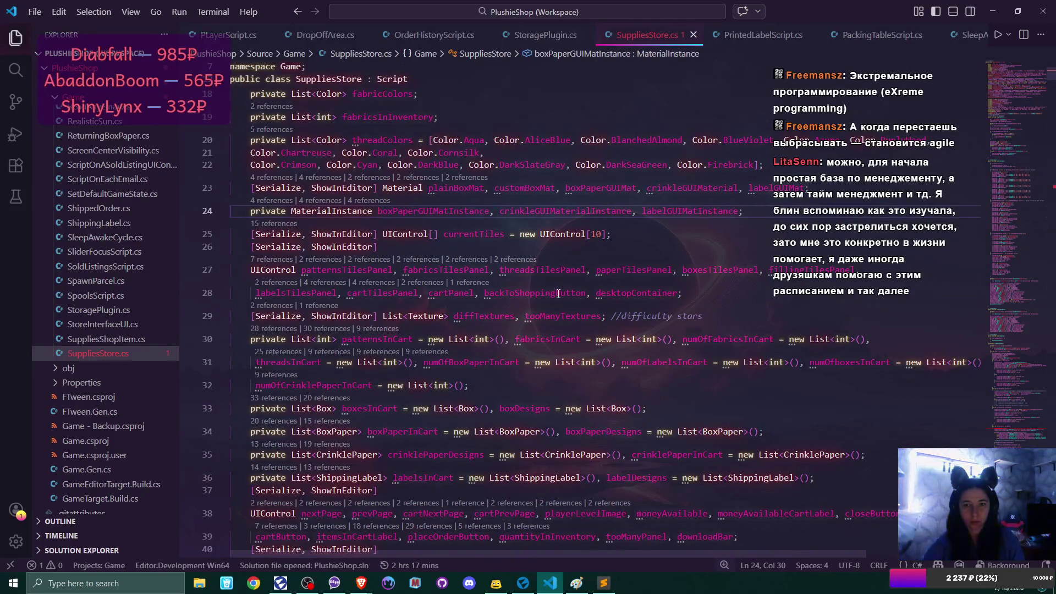
pyautogui.scroll(-5, 559, 294)
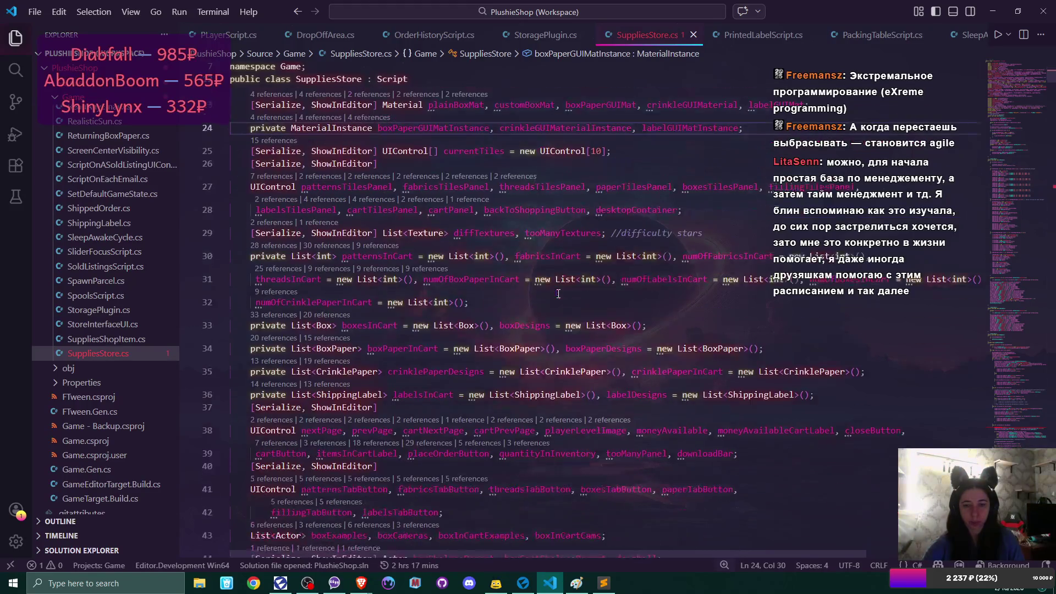
pyautogui.scroll(-10, 870, 292)
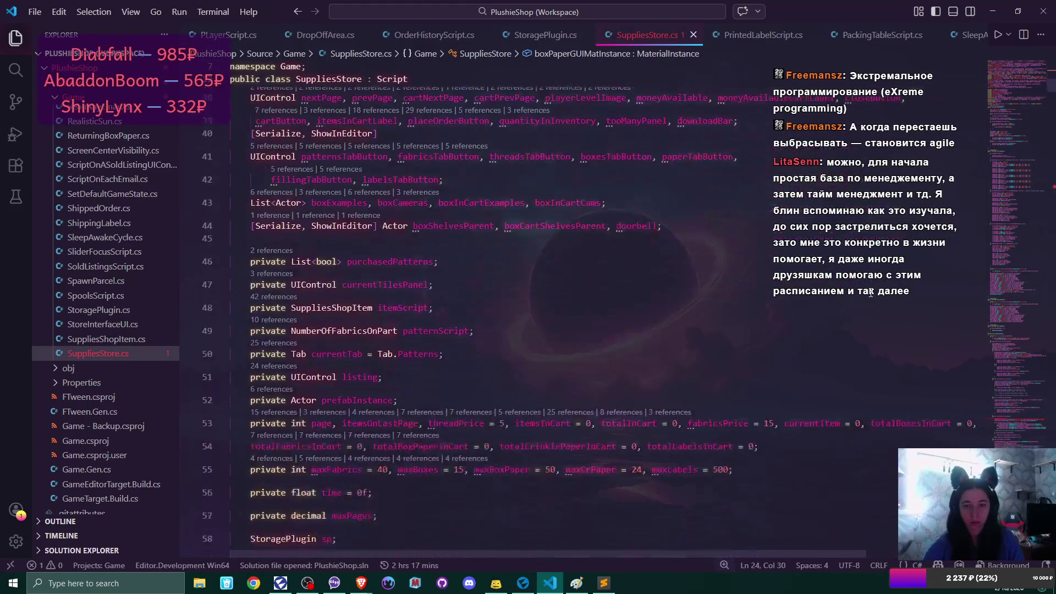
pyautogui.scroll(-20, 553, 290)
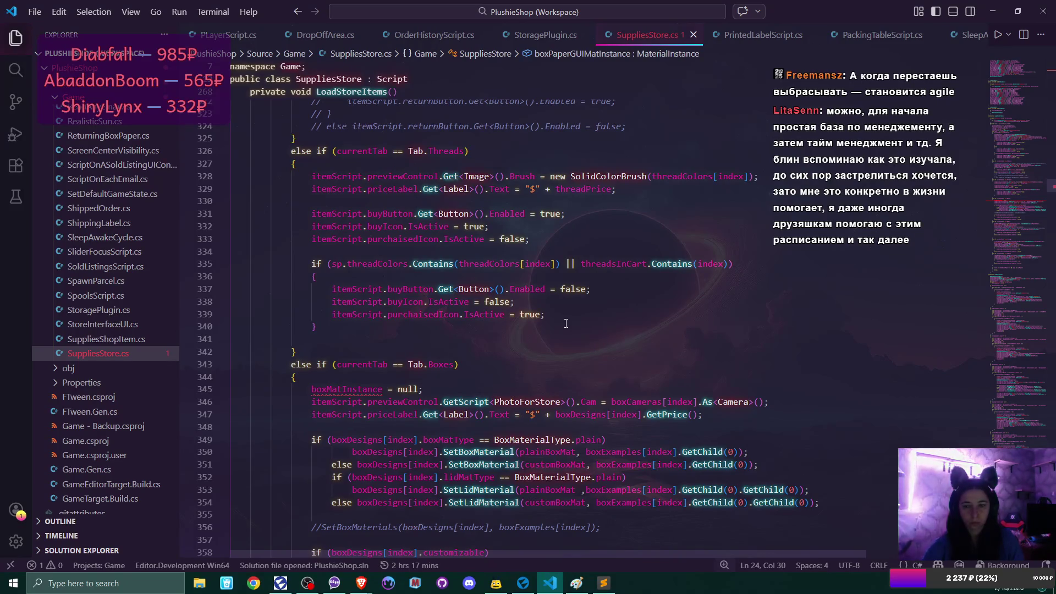
pyautogui.scroll(-3, 430, 315)
# Remove the boxMatInstance = null line (line 345) from the Boxes branch of LoadStoreItems
pyautogui.doubleClick(313, 276)
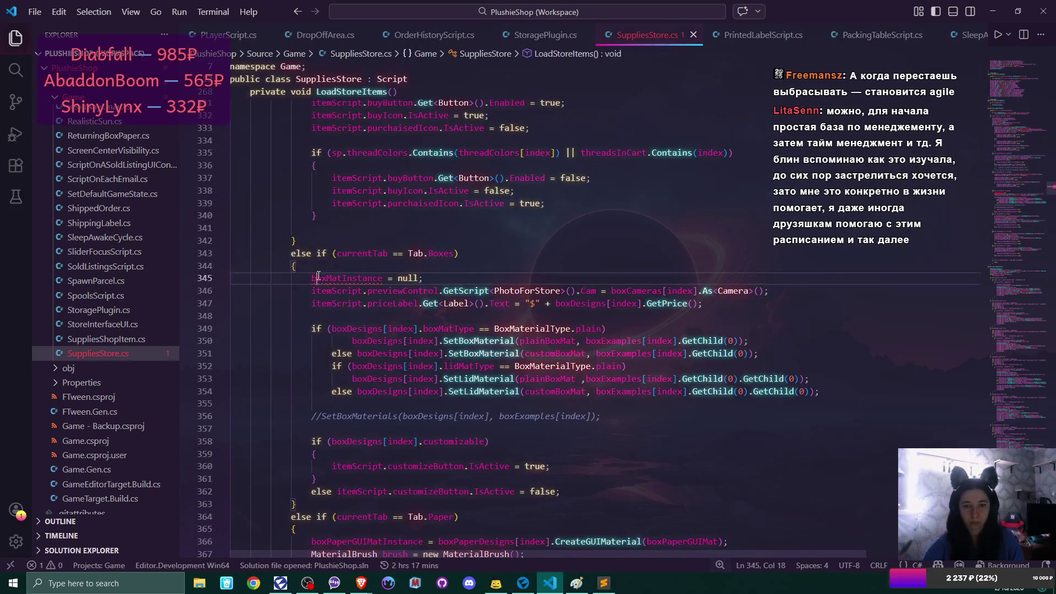
pyautogui.scroll(-5, 582, 297)
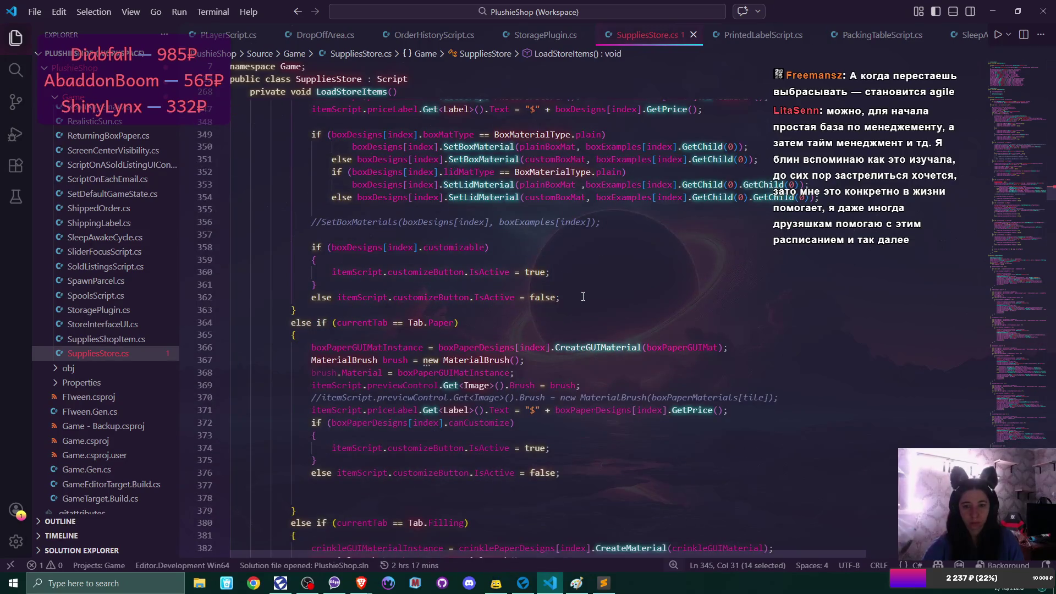
pyautogui.scroll(4, 582, 297)
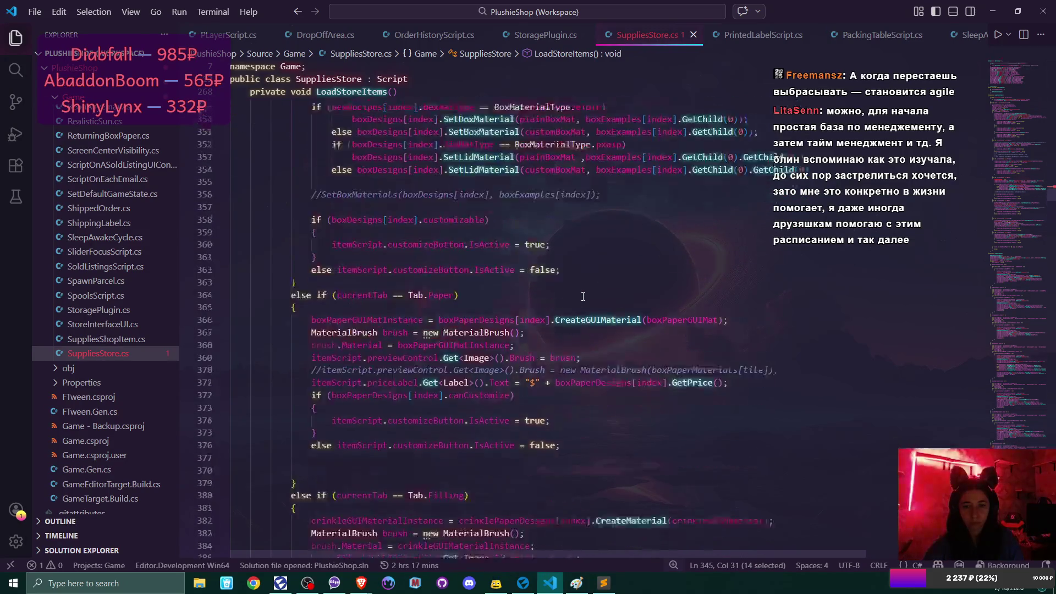
pyautogui.scroll(2, 583, 297)
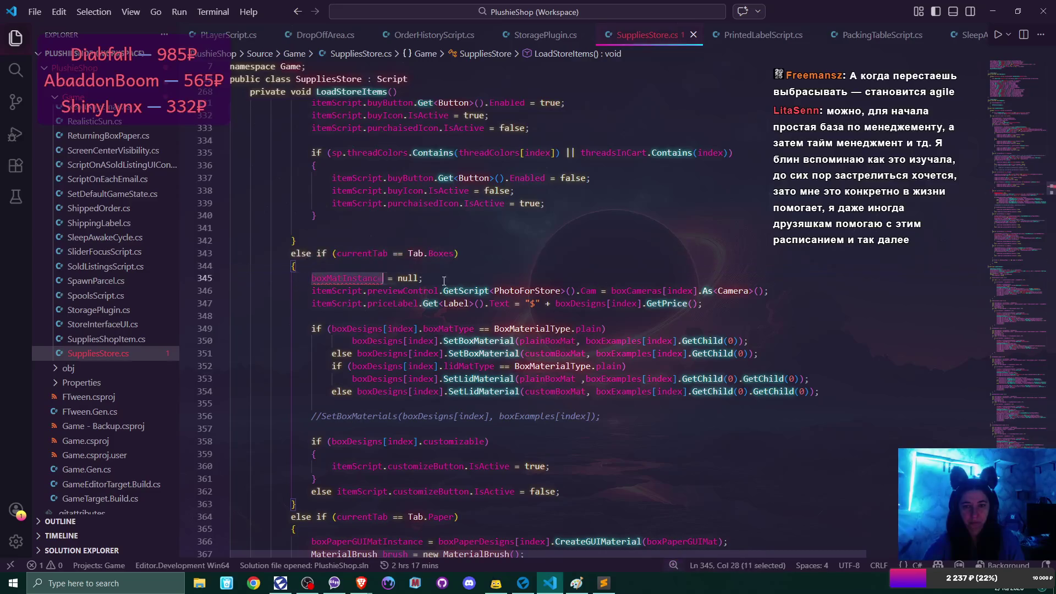
pyautogui.keyDown('shift'); pyautogui.click(462, 278); pyautogui.keyUp('shift')
pyautogui.press('BackSpace')
pyautogui.press('BackSpace')
pyautogui.press('BackSpace')
pyautogui.scroll(-4, 462, 278)
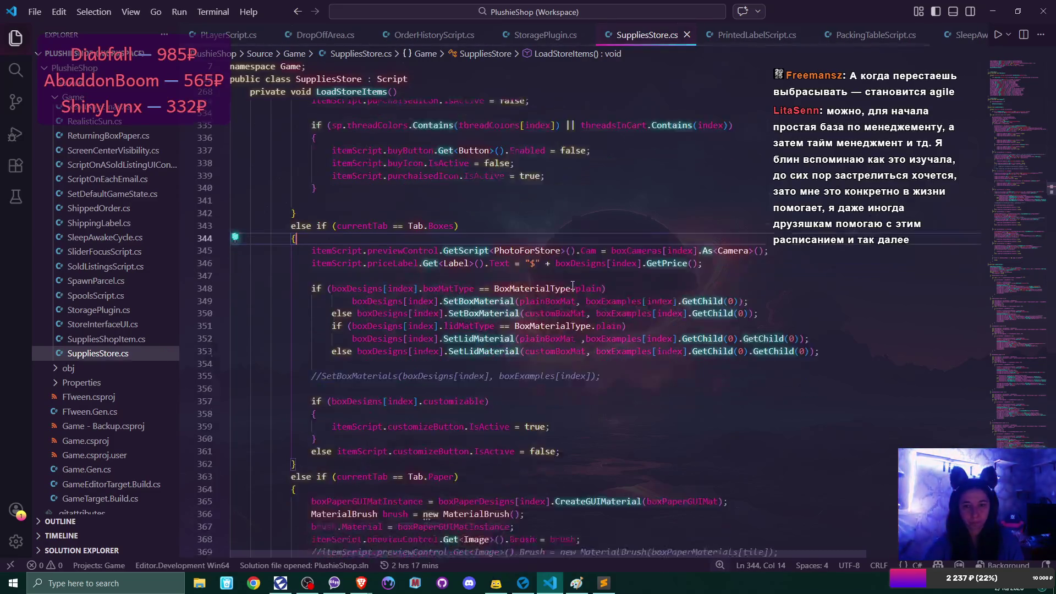
pyautogui.scroll(-15, 1051, 243)
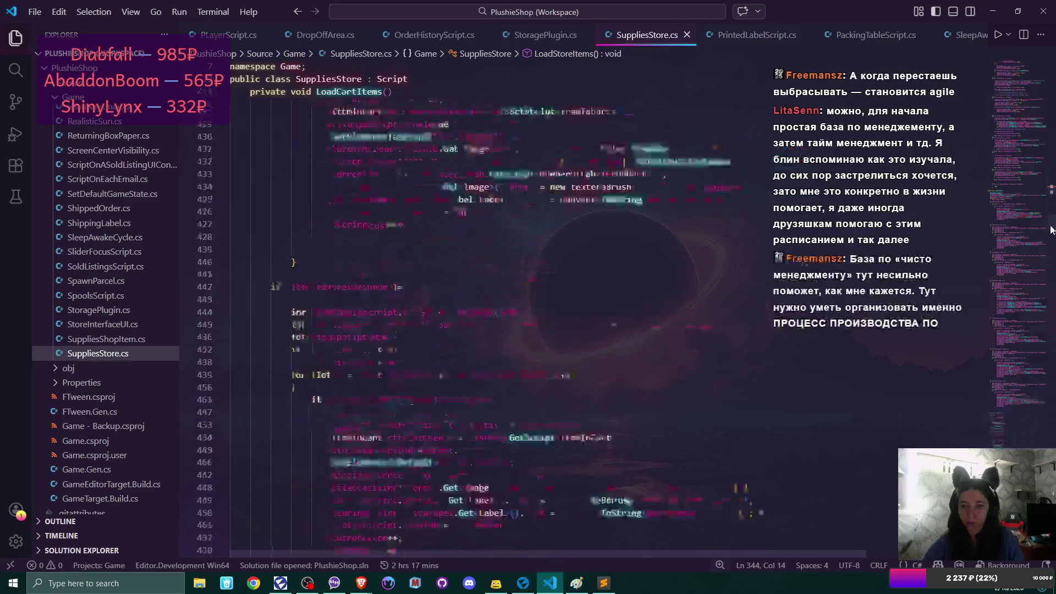
pyautogui.scroll(-20, 1052, 244)
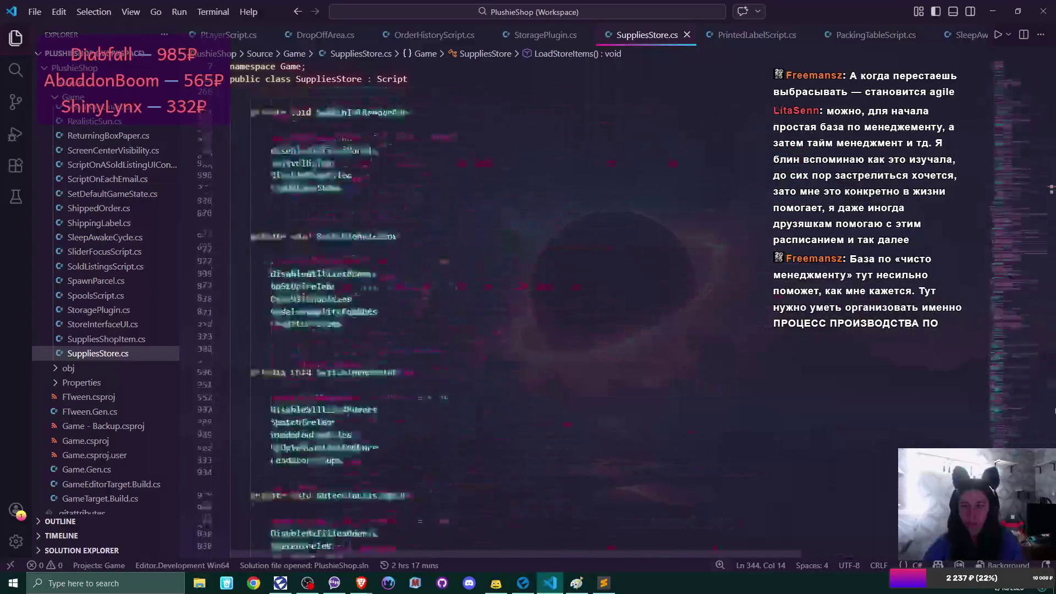
pyautogui.scroll(-8, 1051, 188)
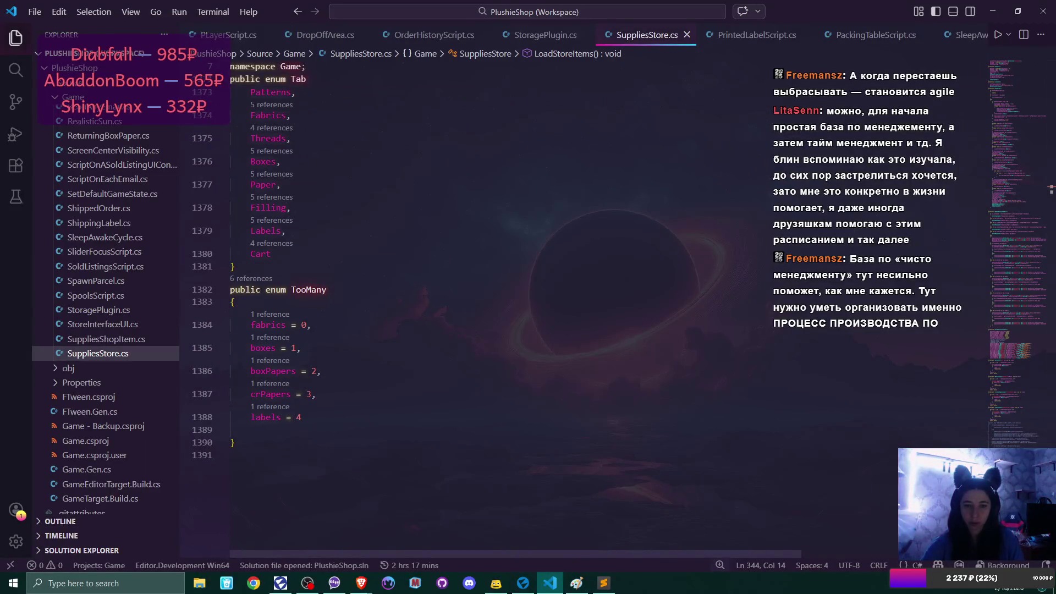
pyautogui.scroll(20, 1051, 189)
pyautogui.moveTo(1037, 144); pyautogui.dragTo(1028, 110)
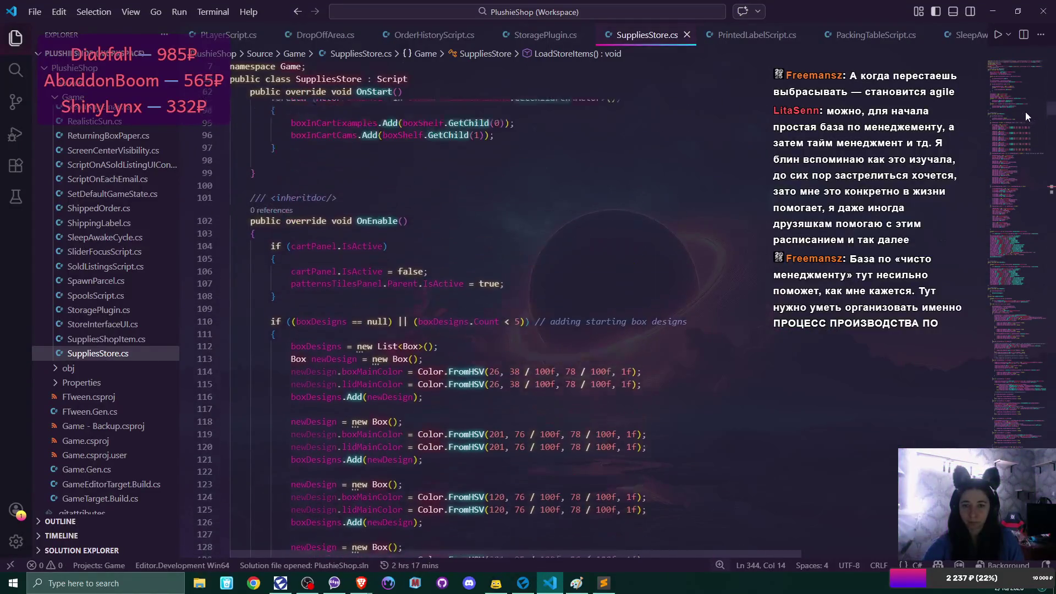
pyautogui.scroll(13, 588, 271)
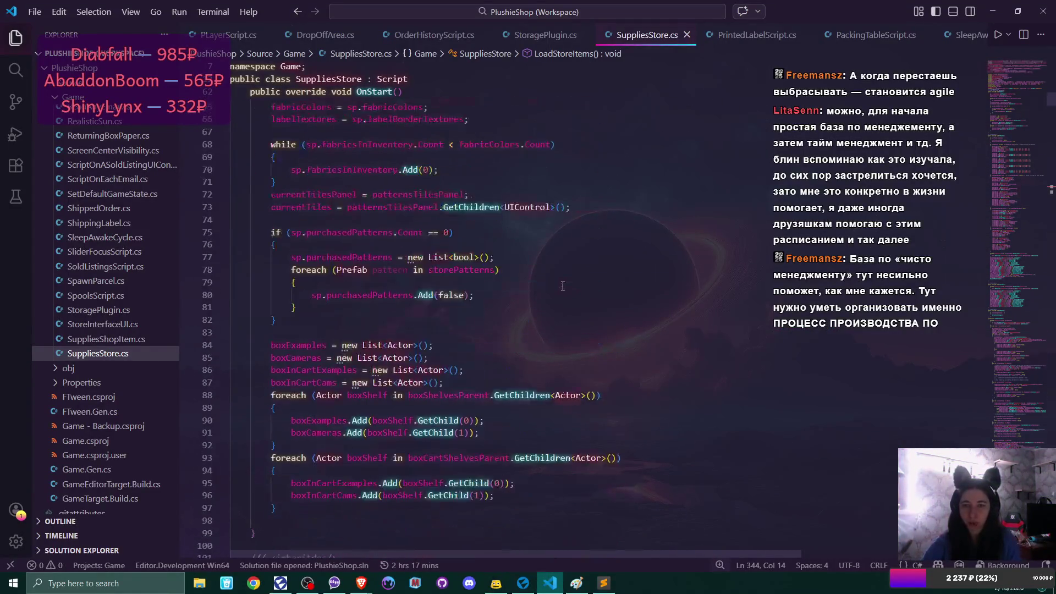
pyautogui.scroll(5, 588, 271)
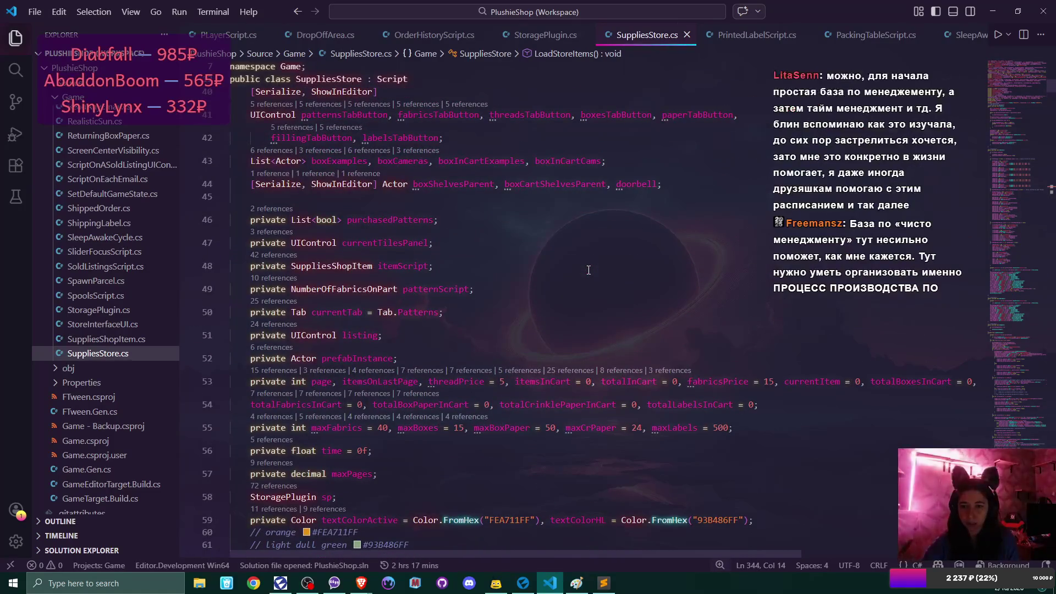
pyautogui.scroll(1, 588, 270)
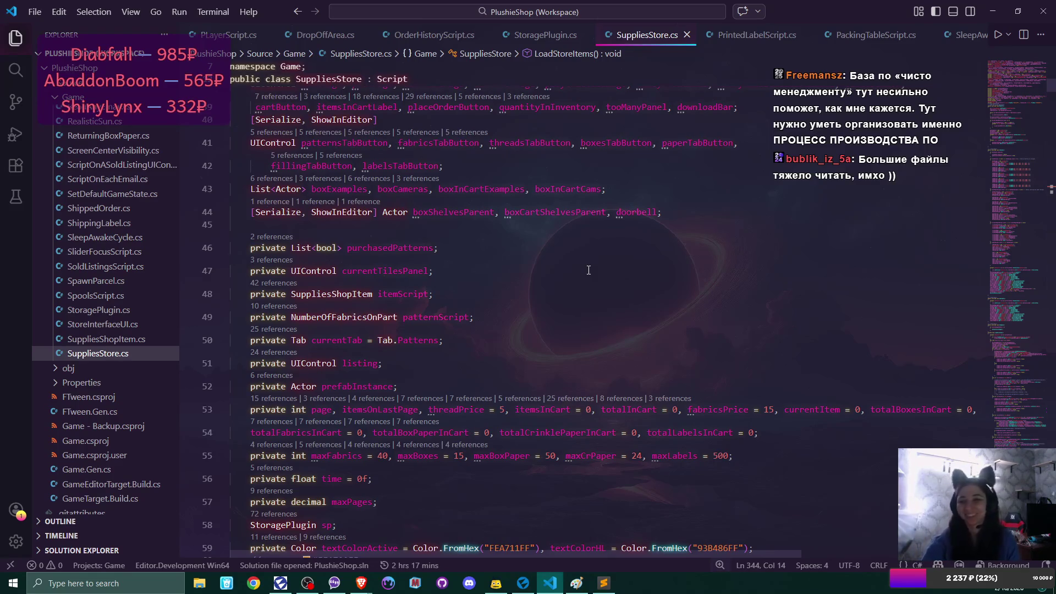
# Check Color.Coral at the top of SuppliesStore.cs, then view StoragePlugin.cs's threadColors (Black, White, DodgerBlue...)
pyautogui.scroll(-5, 589, 270)
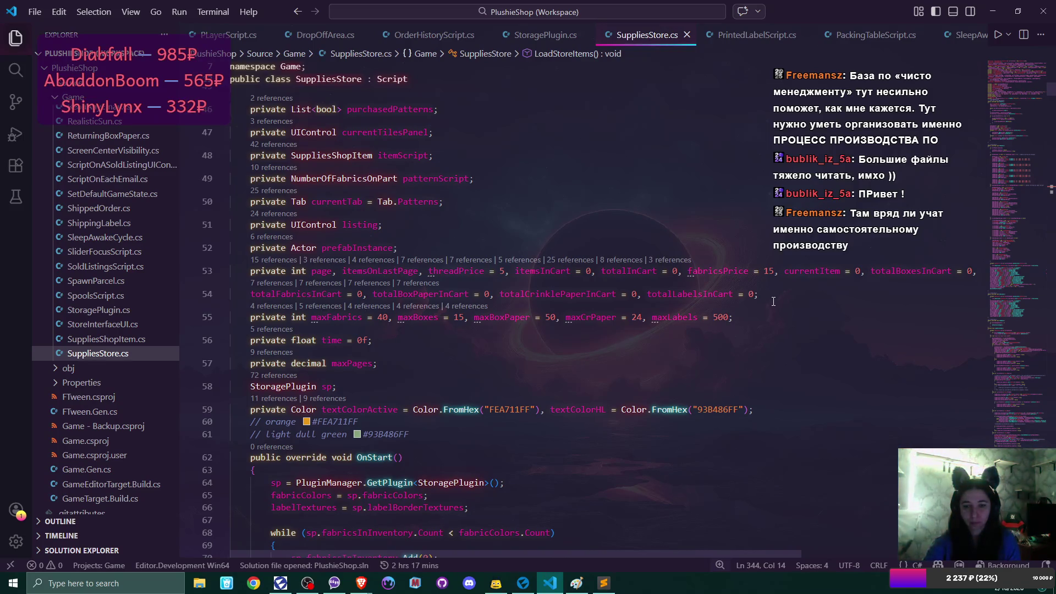
pyautogui.scroll(8, 774, 302)
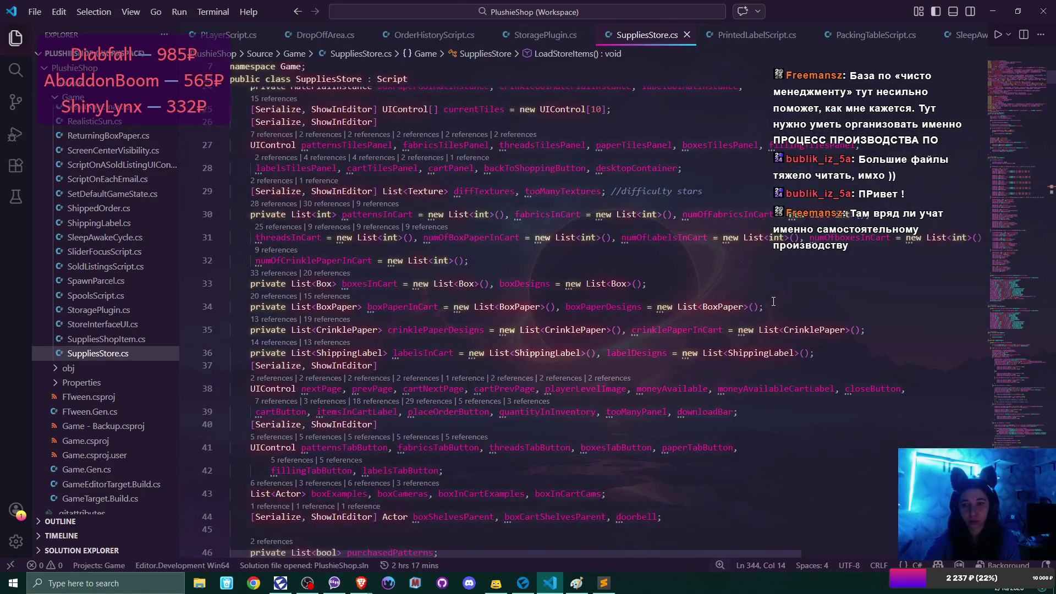
pyautogui.scroll(4, 773, 301)
pyautogui.scroll(2, 773, 301)
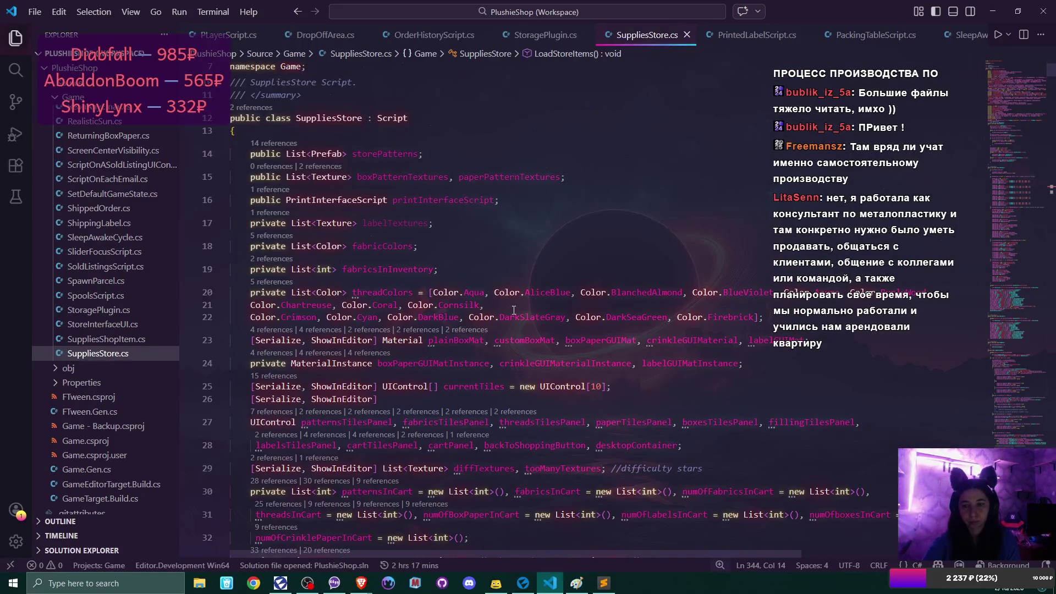
pyautogui.scroll(2, 514, 310)
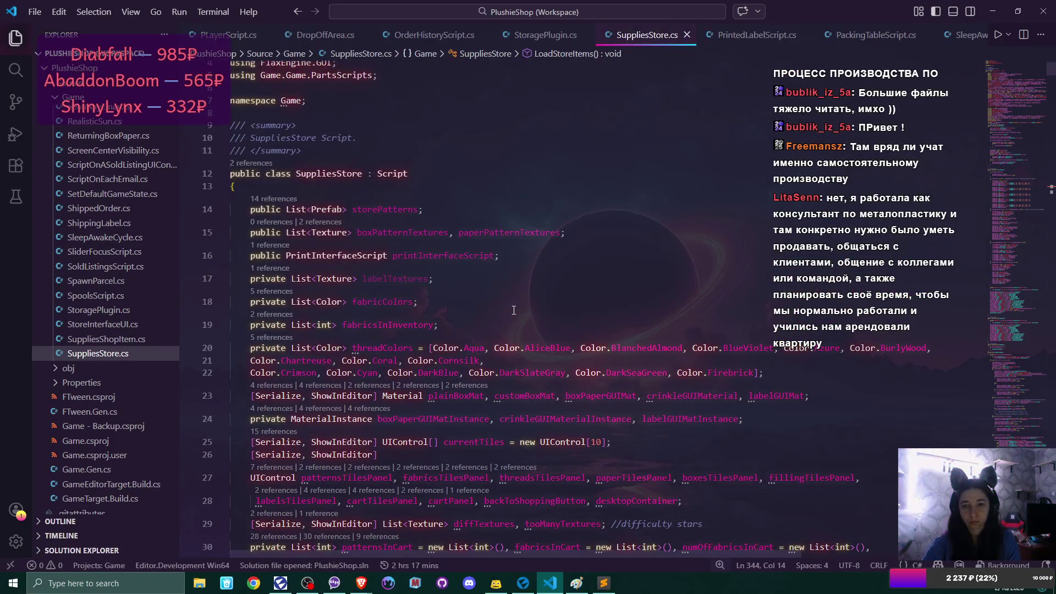
pyautogui.moveTo(393, 355)
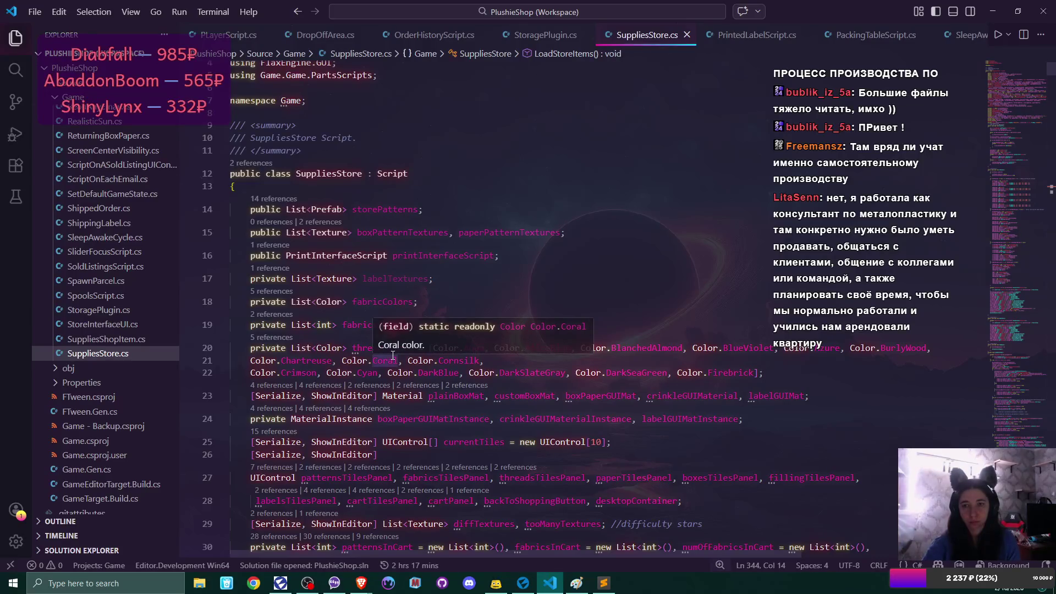
pyautogui.click(519, 38)
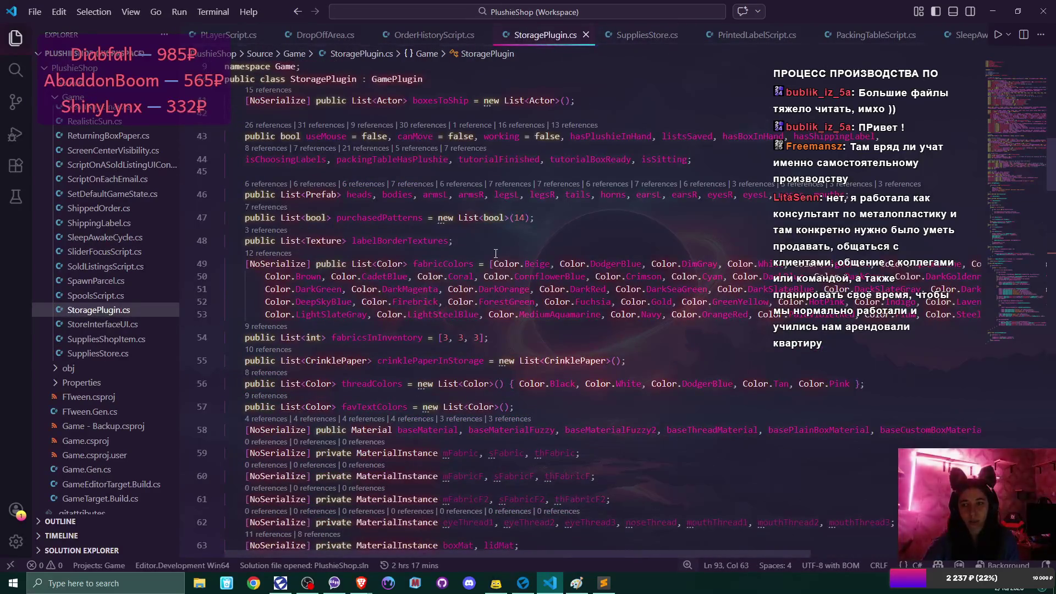
# Return to SuppliesStore.cs, whose threadColors list begins Aqua, AliceBlue, BlanchedAlmond
pyautogui.scroll(2, 493, 297)
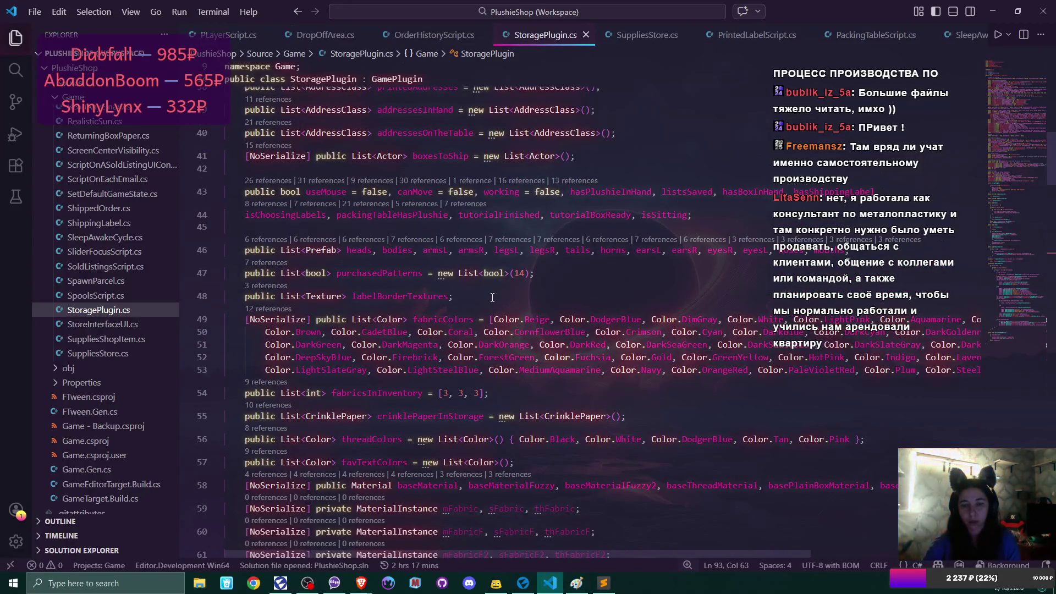
pyautogui.scroll(2, 492, 300)
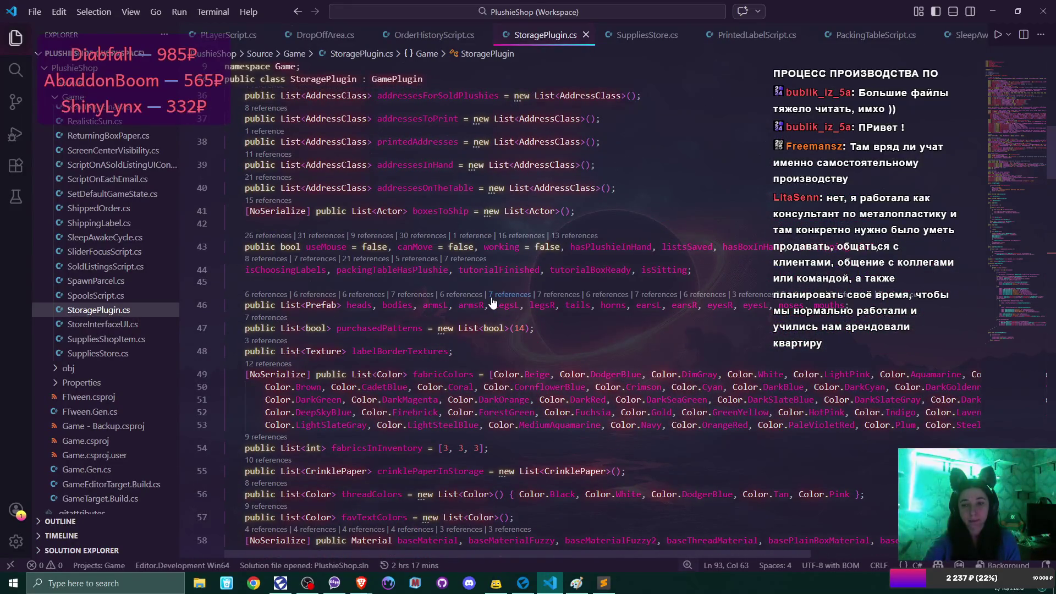
pyautogui.scroll(-2, 492, 301)
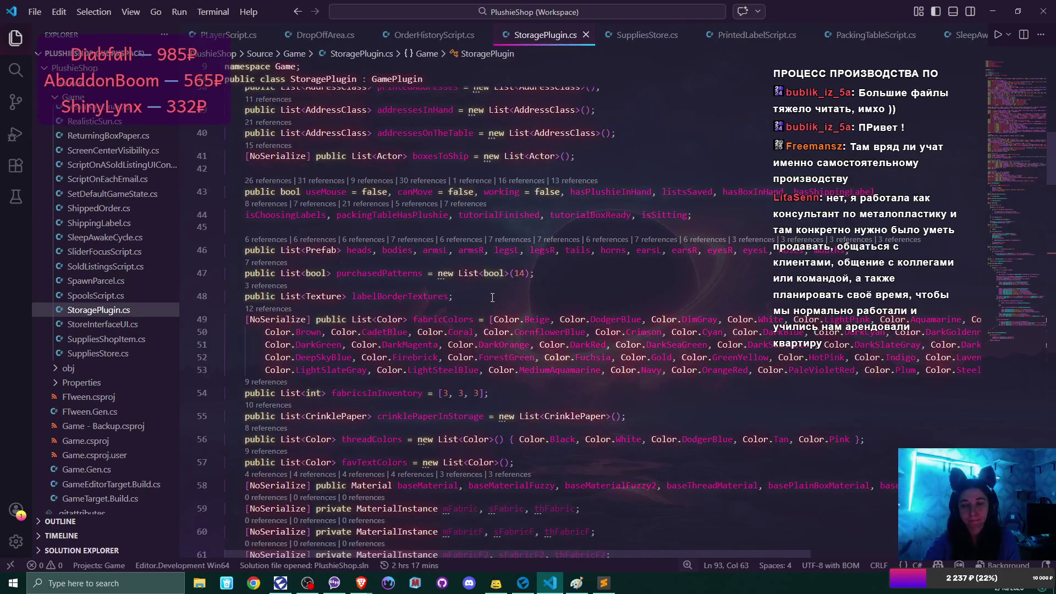
pyautogui.click(646, 35)
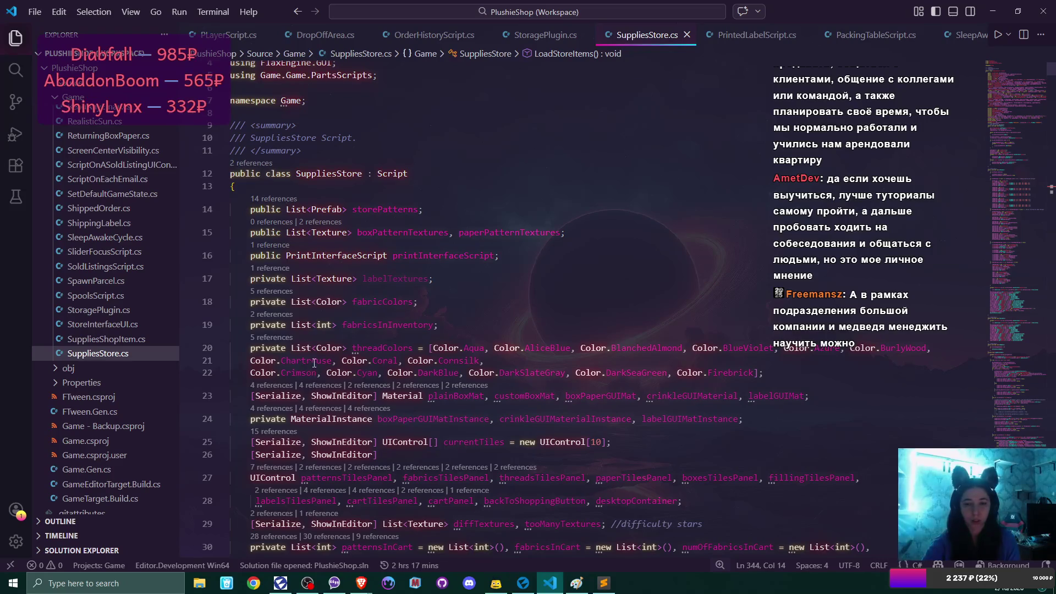
pyautogui.click(432, 348)
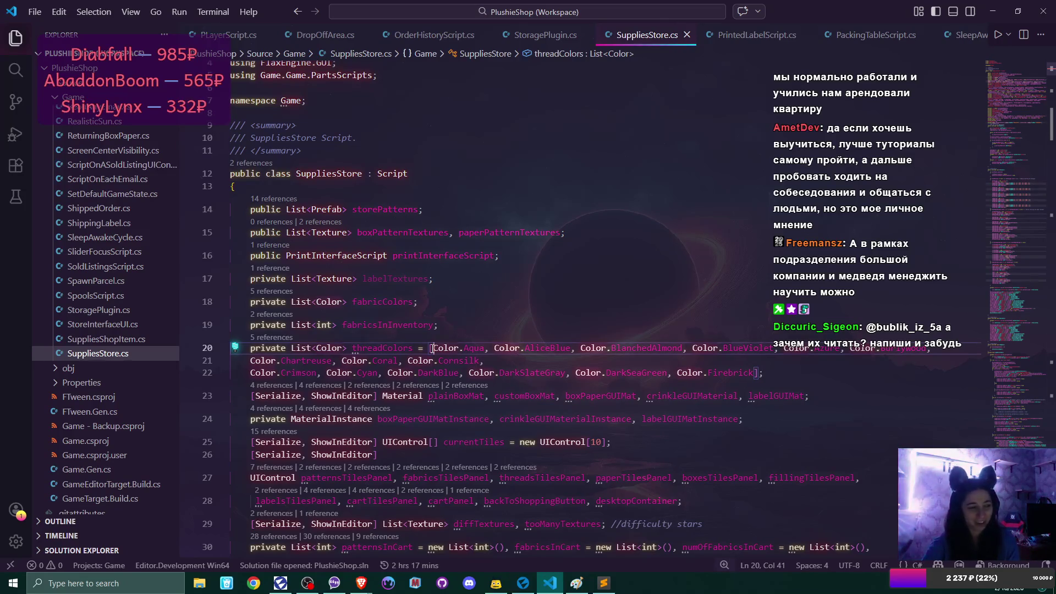
# Select threadColors on line 20 and follow it down to the Threads branch of LoadStoreItems
pyautogui.moveTo(461, 344)
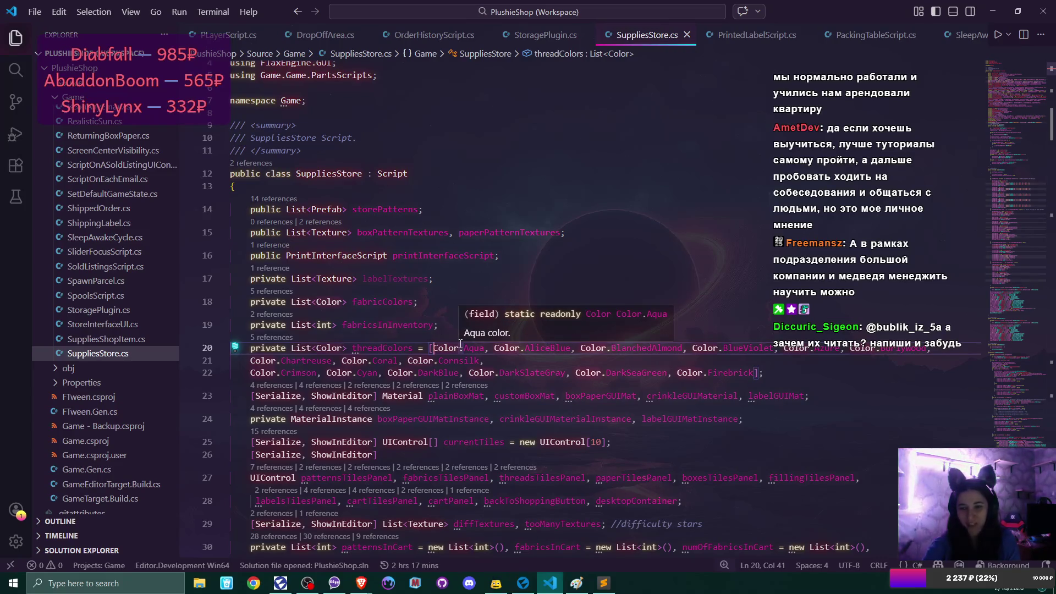
pyautogui.doubleClick(395, 345)
pyautogui.scroll(-13, 688, 308)
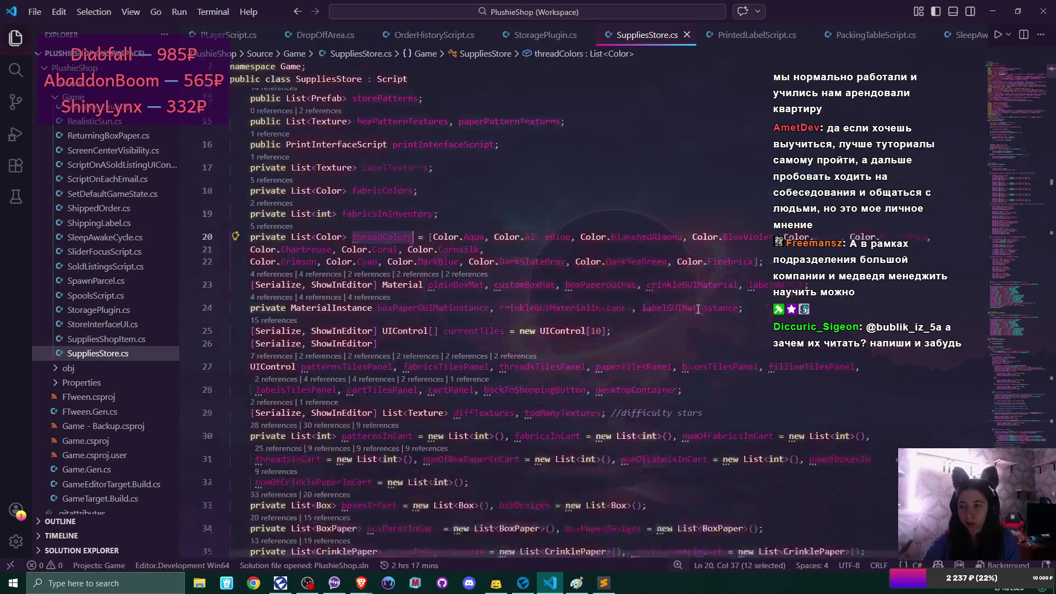
pyautogui.scroll(-15, 698, 309)
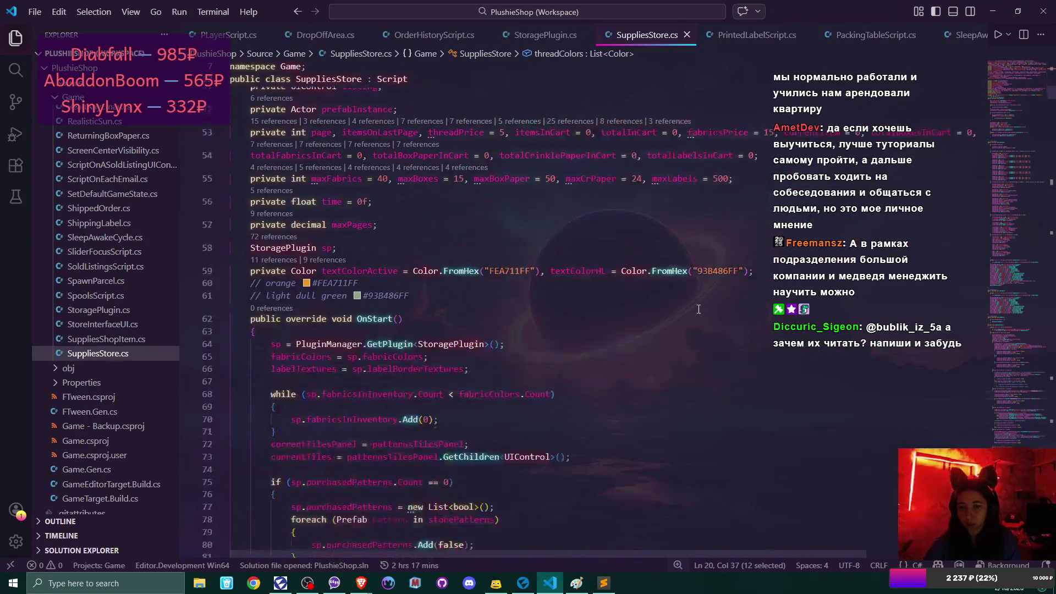
pyautogui.scroll(-20, 698, 309)
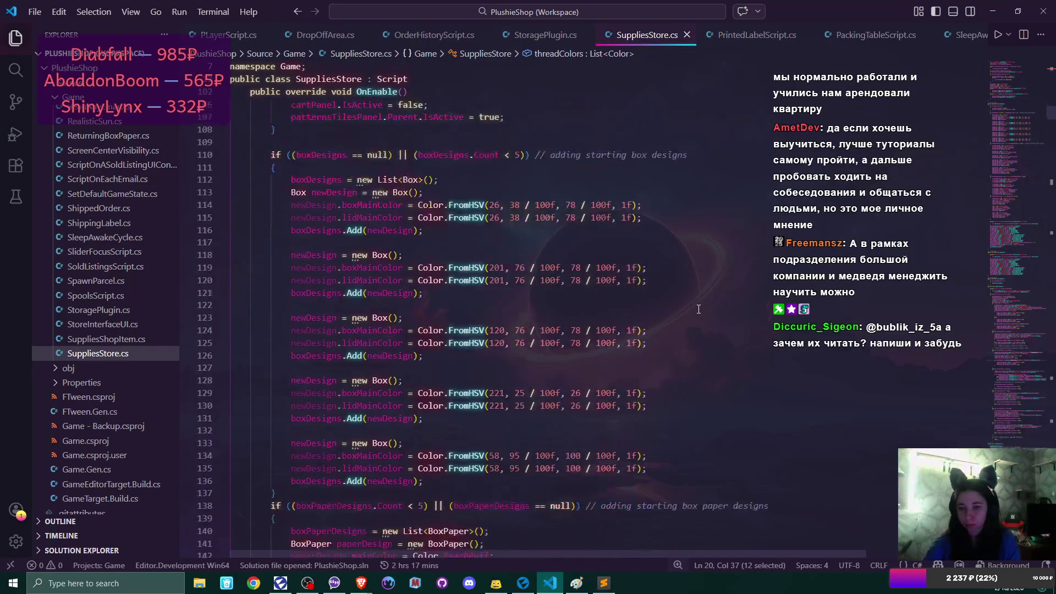
pyautogui.scroll(-20, 699, 309)
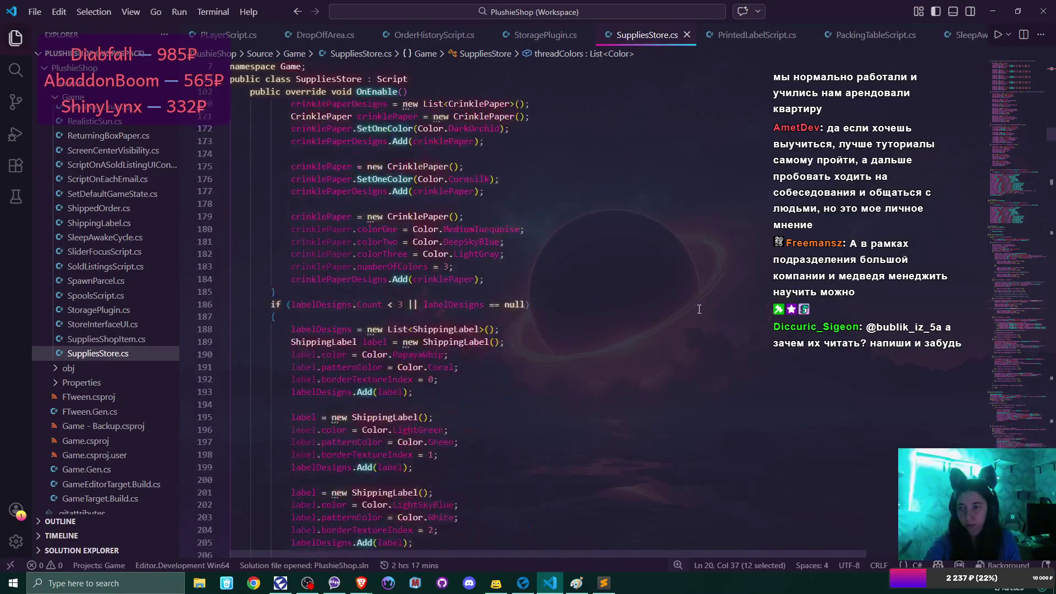
pyautogui.scroll(-20, 706, 310)
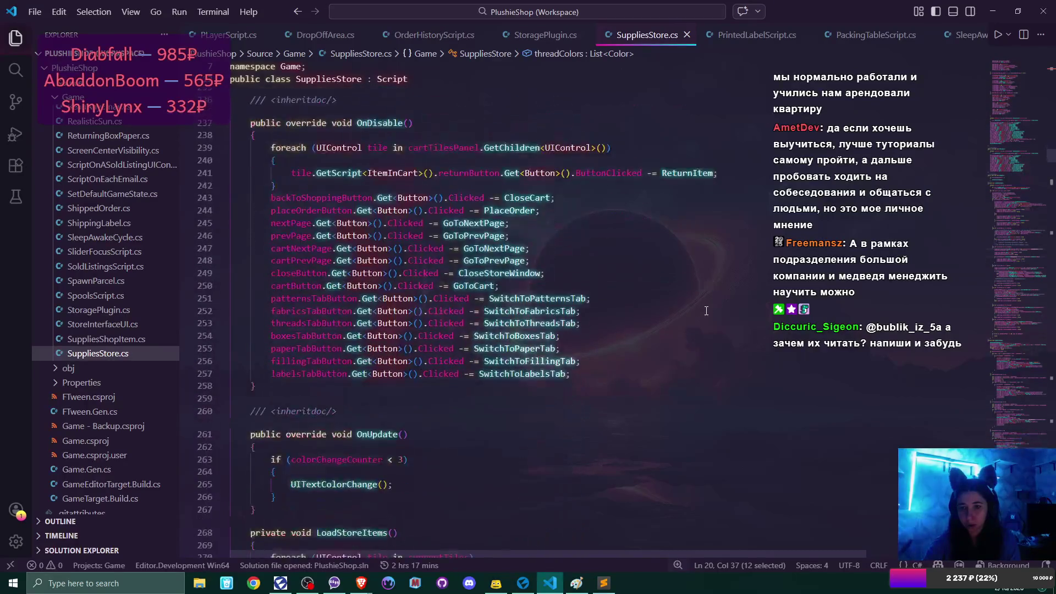
pyautogui.scroll(-8, 706, 311)
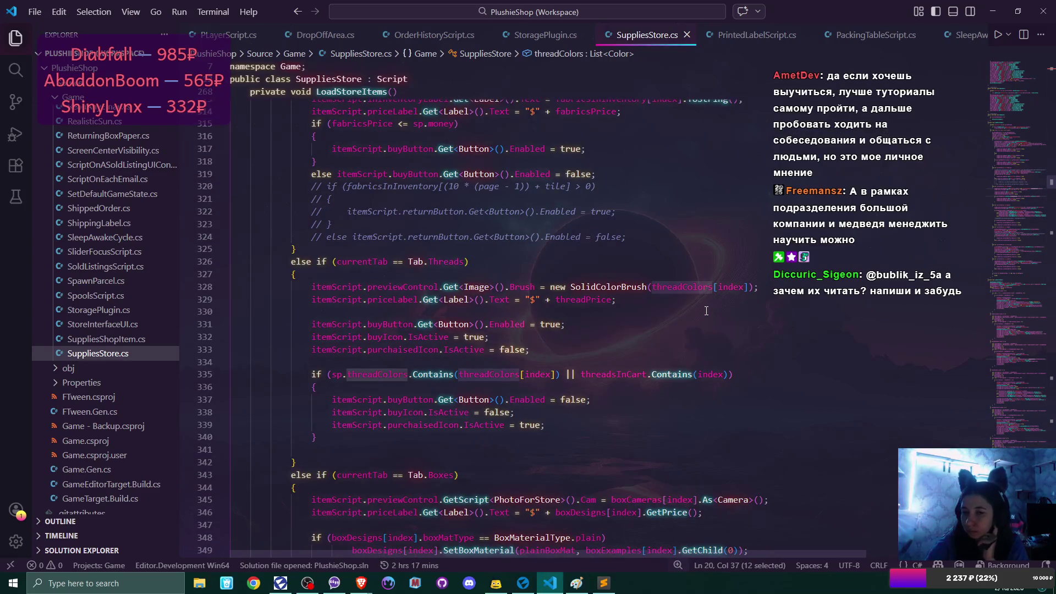
# Replace threadColors with sp.fabricColors in the thread preview brush on line 328
pyautogui.doubleClick(666, 289)
pyautogui.write('sp.')
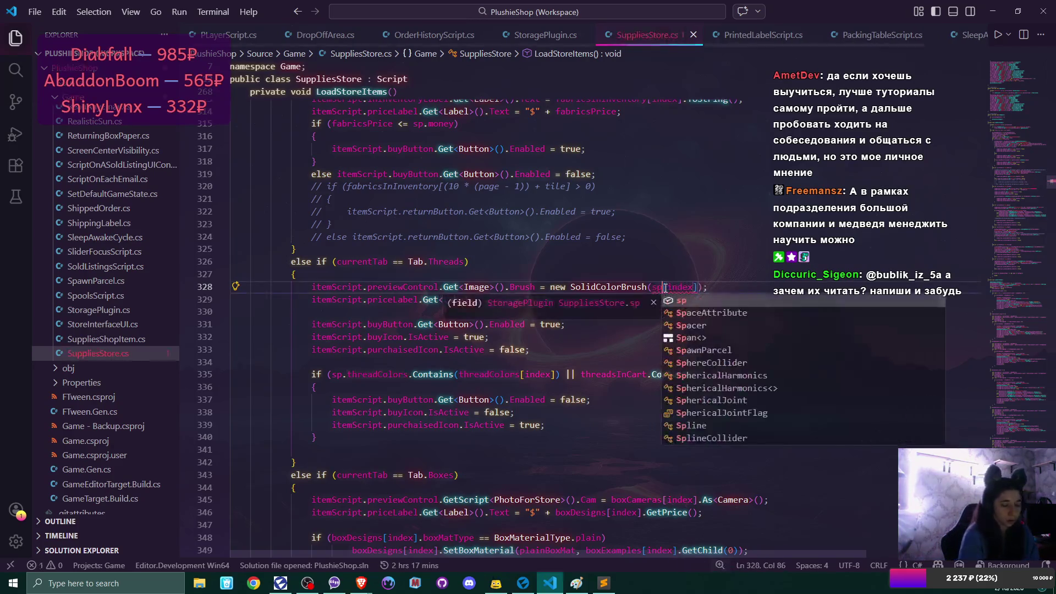
pyautogui.write('fabri')
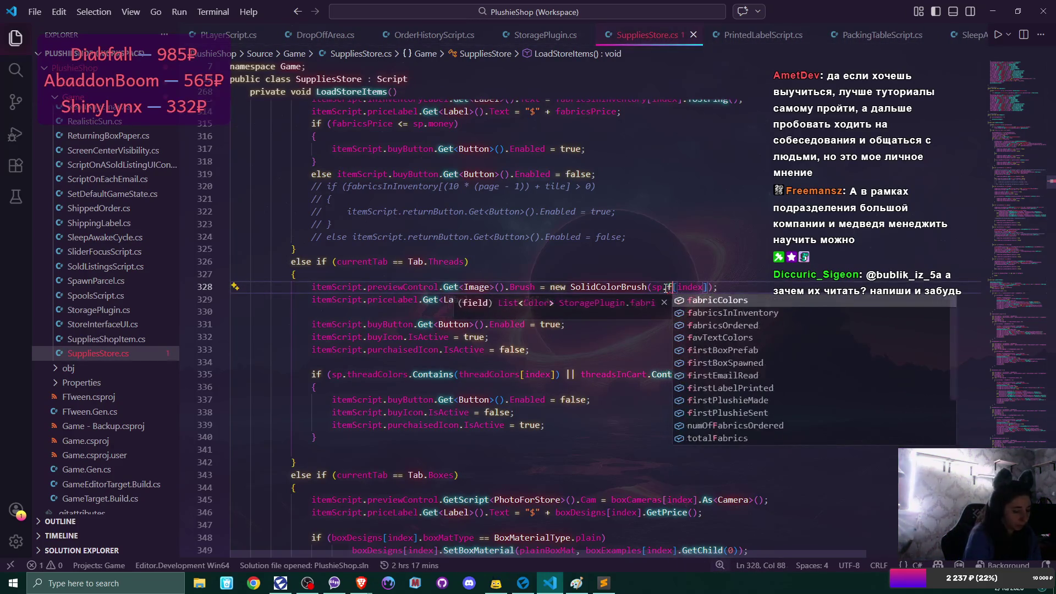
pyautogui.press('Tab')
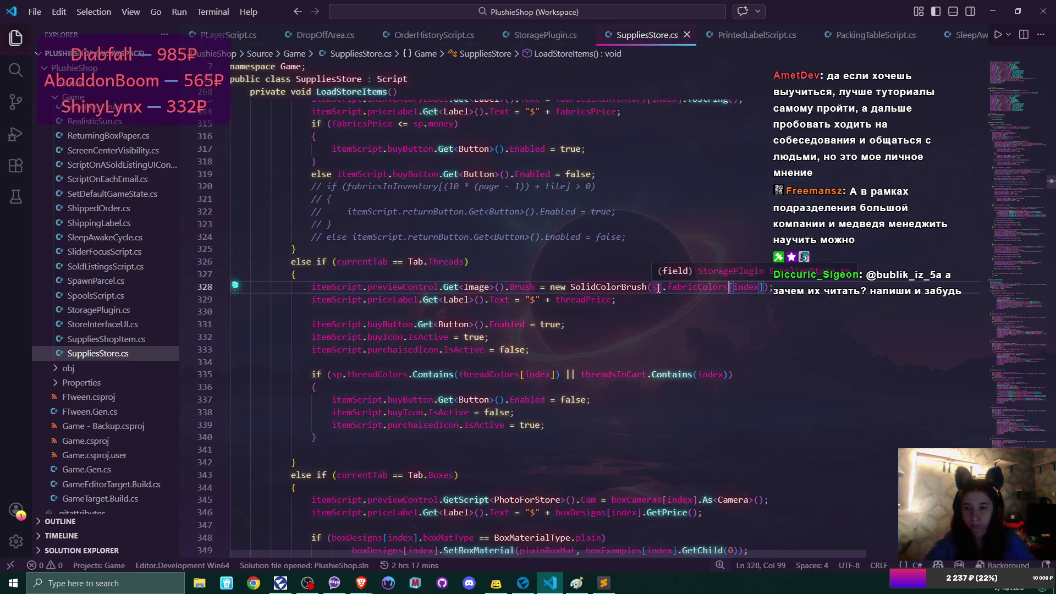
pyautogui.moveTo(652, 286); pyautogui.dragTo(729, 287)
pyautogui.hotkey('ctrl', 'c')
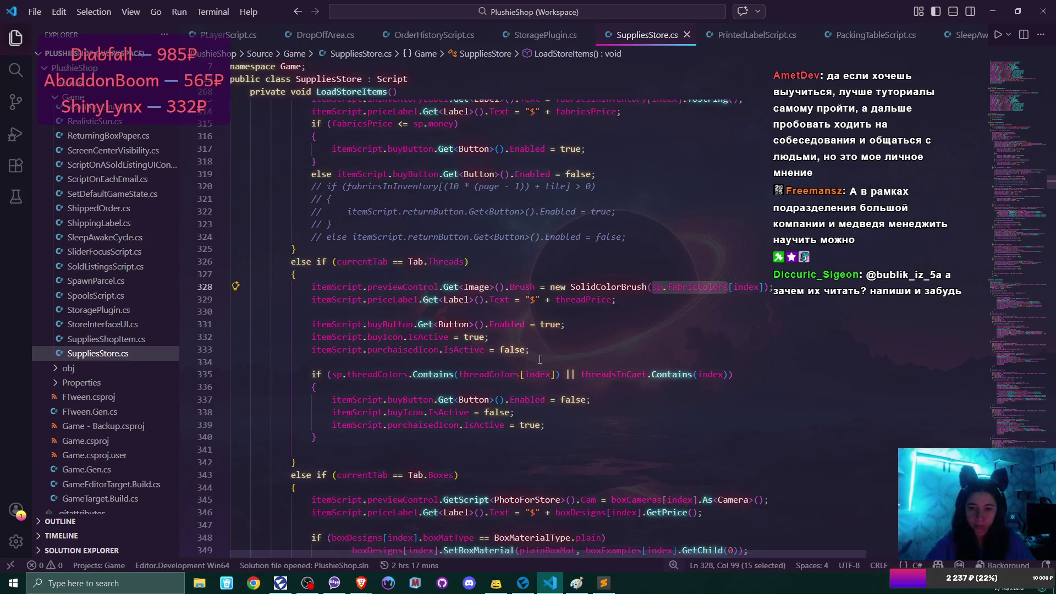
# Paste sp.fabricColors over threadColors in the line 335 purchase check and review the result
pyautogui.doubleClick(482, 375)
pyautogui.hotkey('ctrl', 'v')
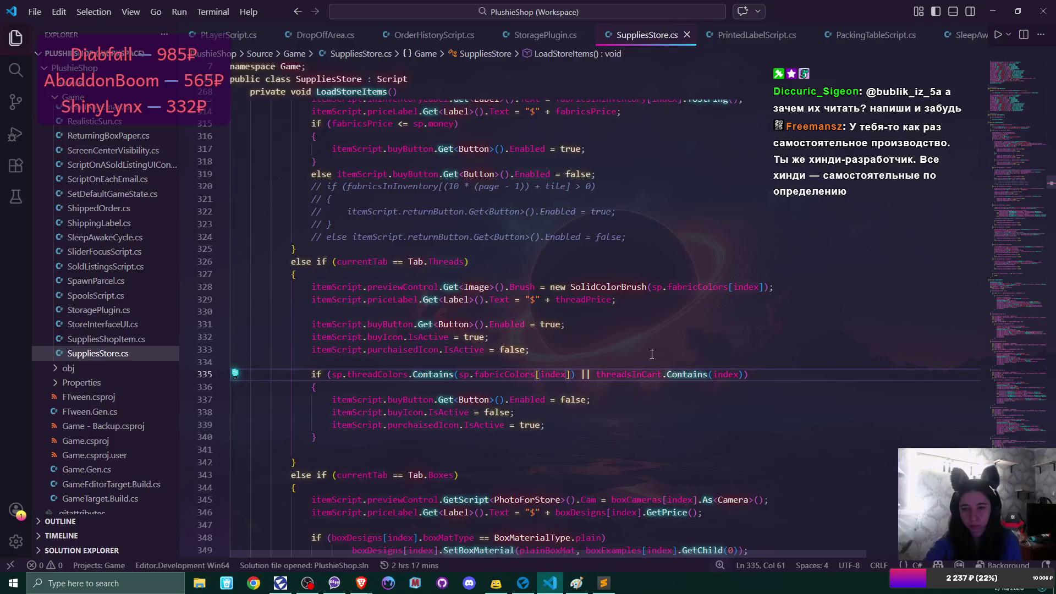
pyautogui.doubleClick(377, 374)
pyautogui.scroll(-3, 636, 367)
pyautogui.scroll(-2, 636, 367)
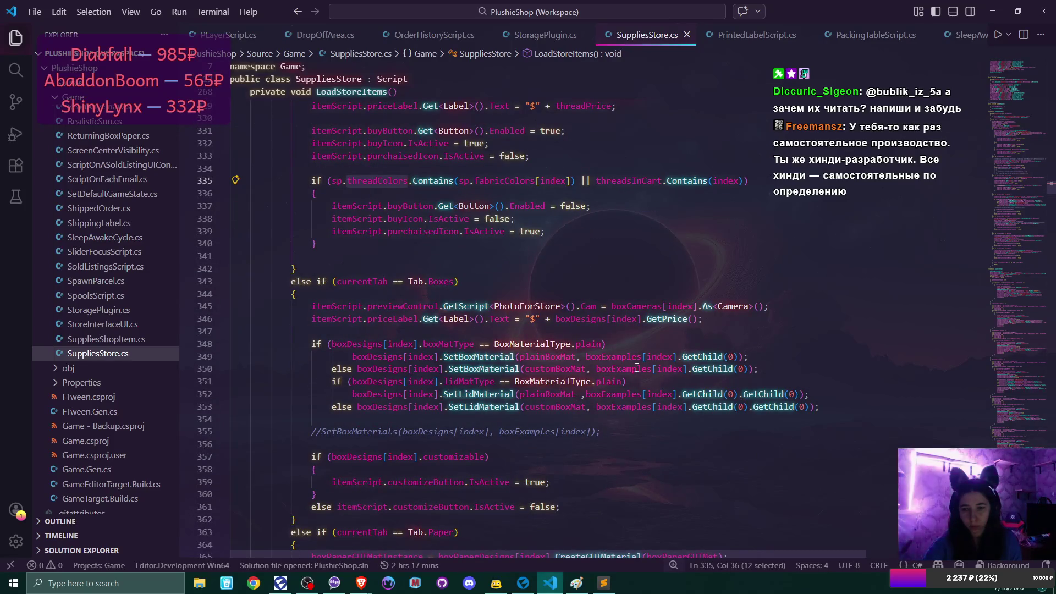
pyautogui.scroll(-7, 637, 367)
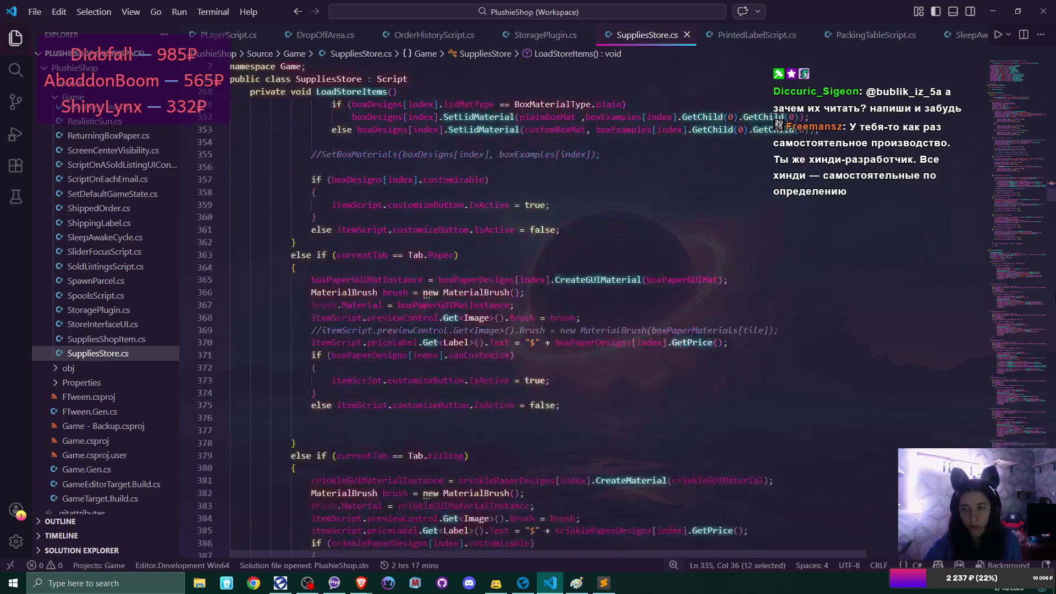
pyautogui.moveTo(1053, 195); pyautogui.dragTo(1053, 73)
pyautogui.doubleClick(407, 292)
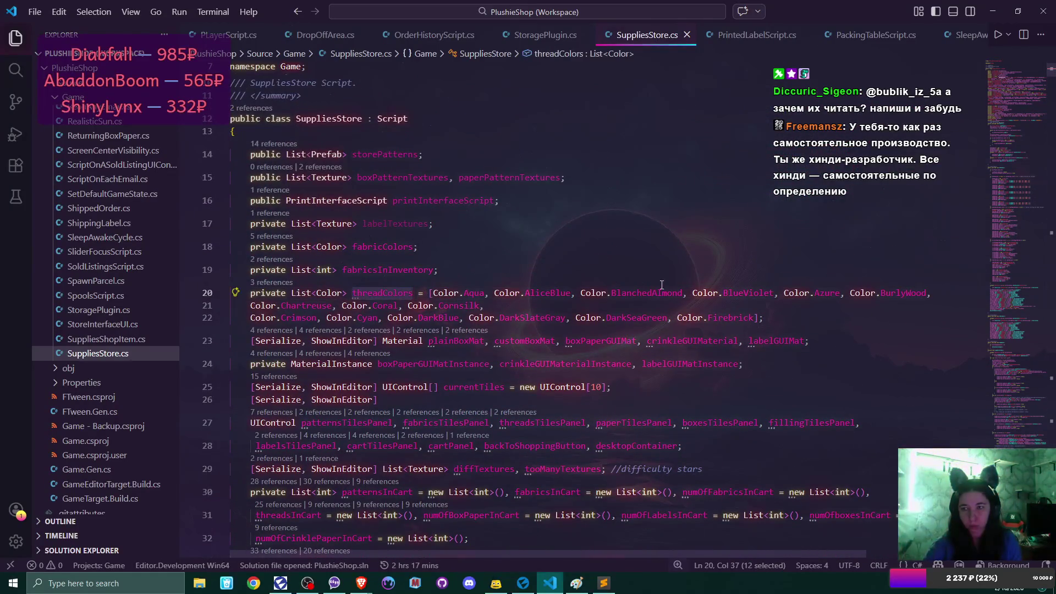
pyautogui.moveTo(1051, 72); pyautogui.dragTo(1051, 232)
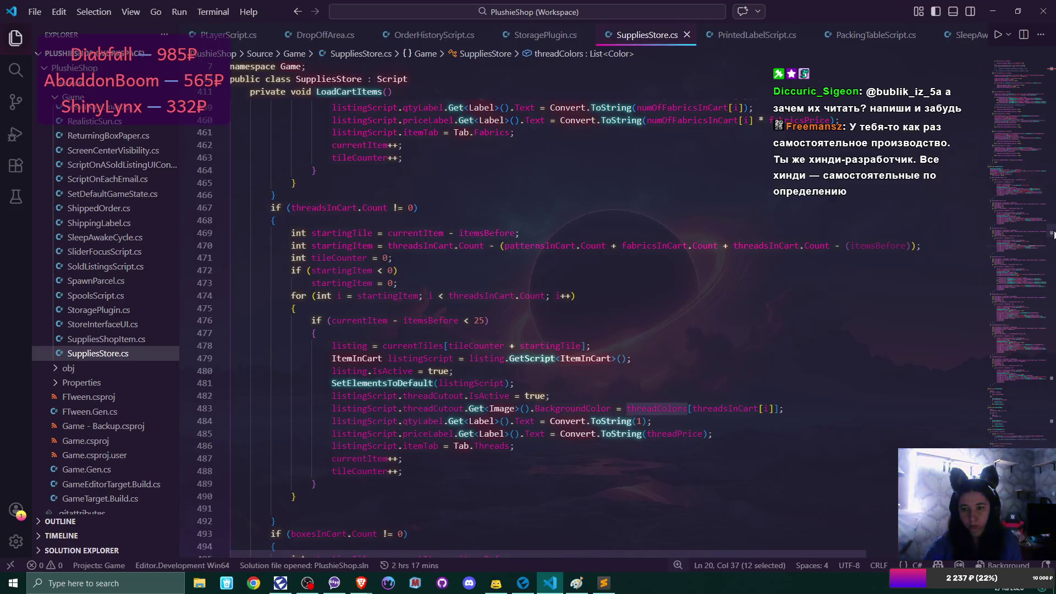
pyautogui.scroll(-1, 1052, 235)
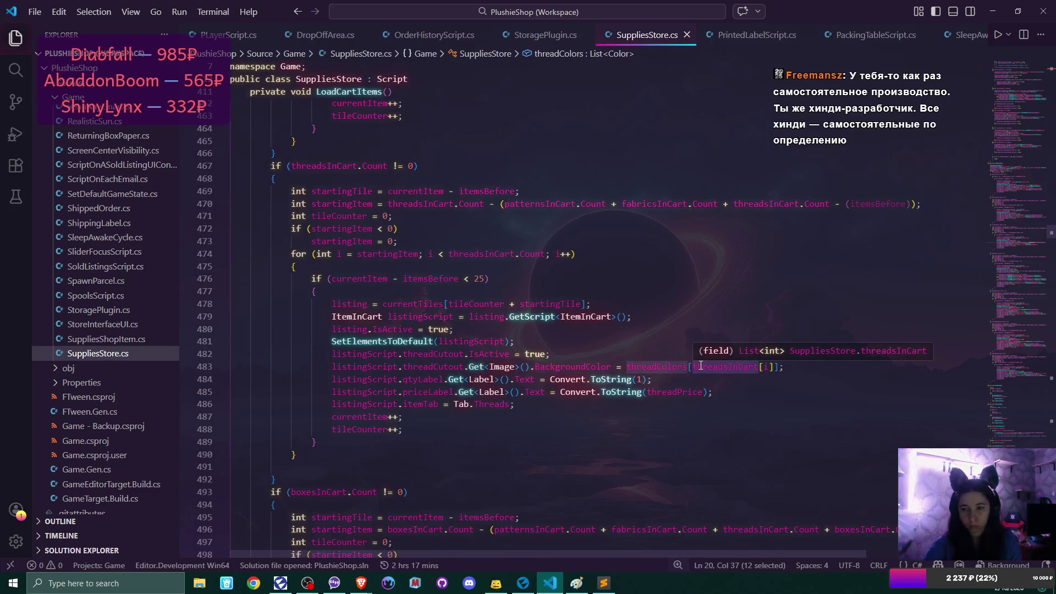
pyautogui.doubleClick(687, 367)
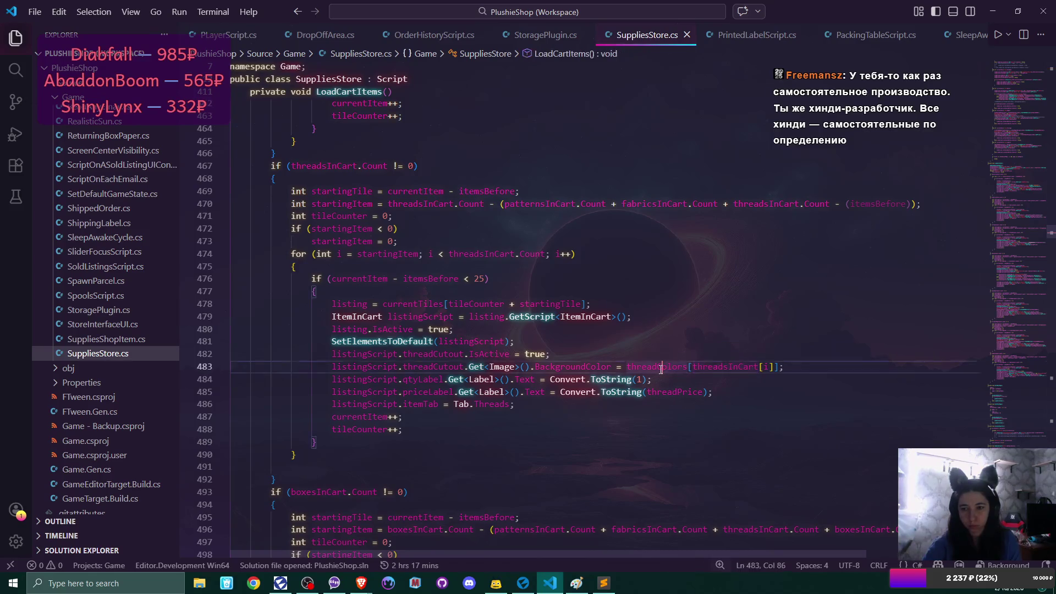
pyautogui.hotkey('ctrl', 'v')
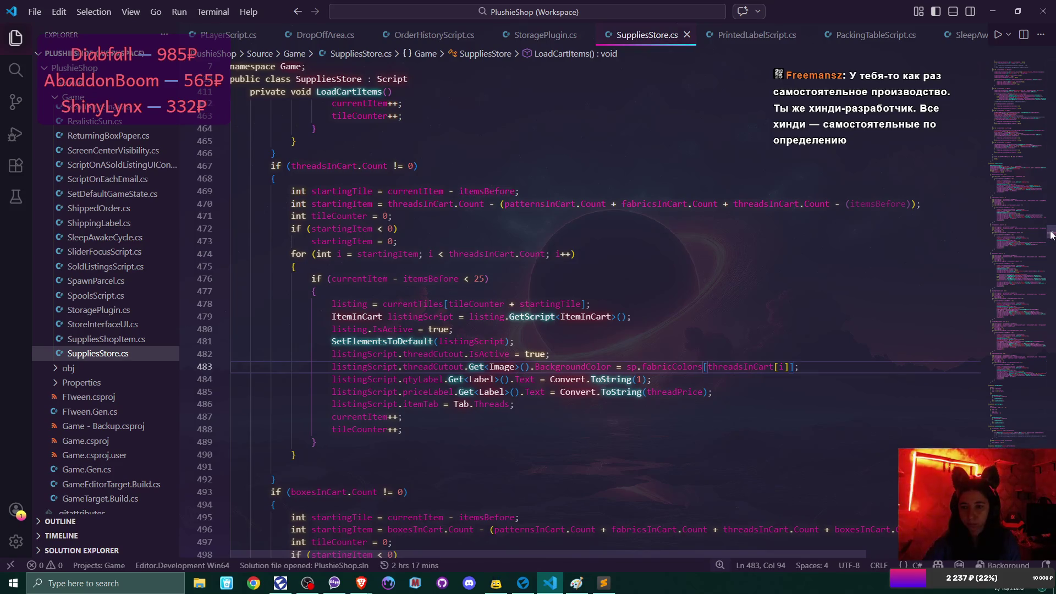
pyautogui.moveTo(1051, 235); pyautogui.dragTo(1051, 63)
pyautogui.scroll(-2, 479, 334)
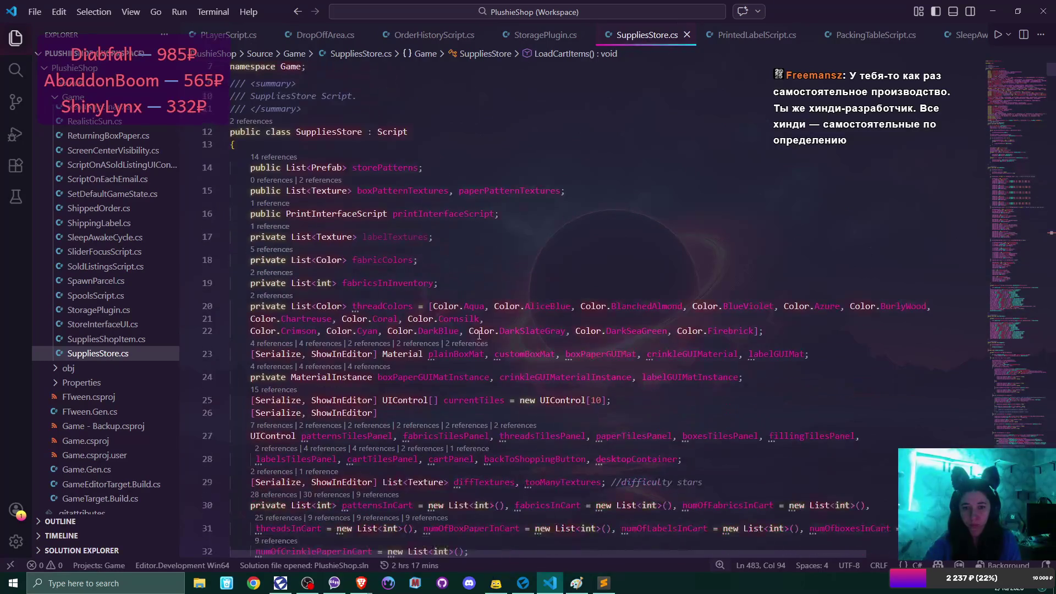
pyautogui.doubleClick(388, 306)
pyautogui.moveTo(1051, 71); pyautogui.dragTo(1050, 433)
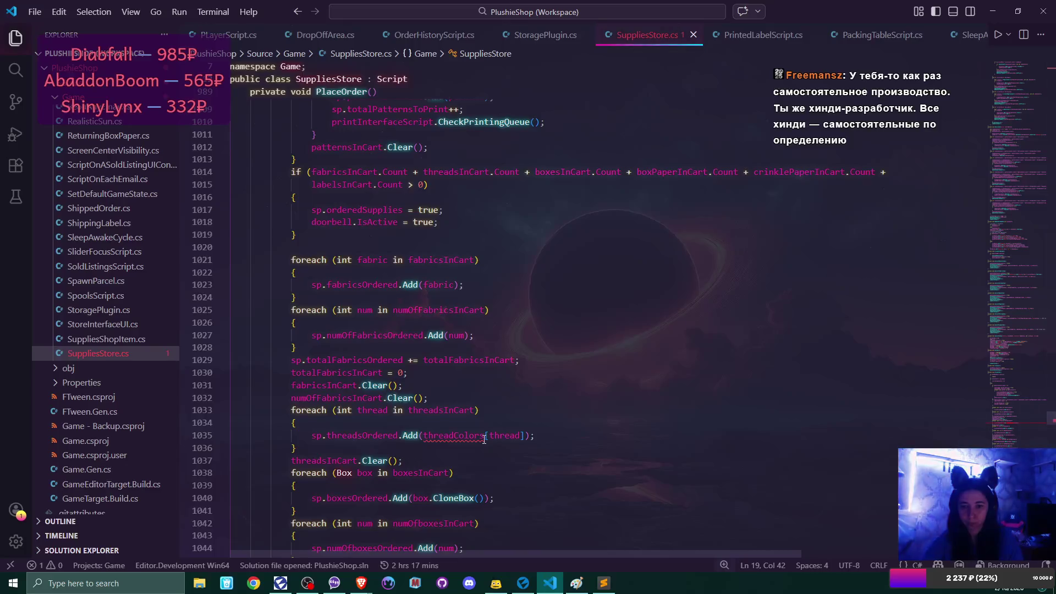
pyautogui.click(468, 435)
pyautogui.doubleClick(468, 435)
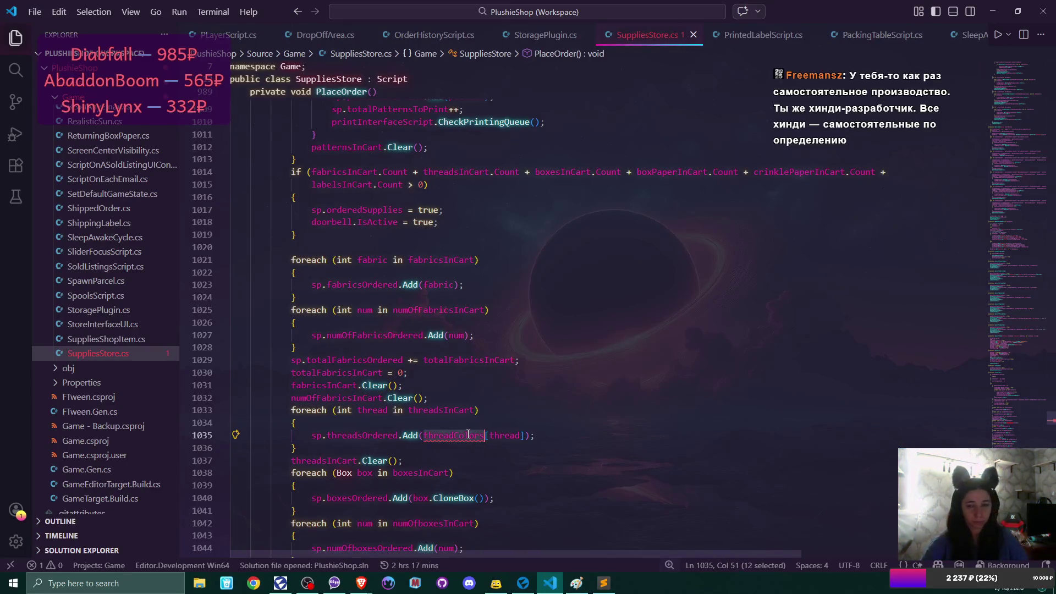
pyautogui.hotkey('ctrl', 'v')
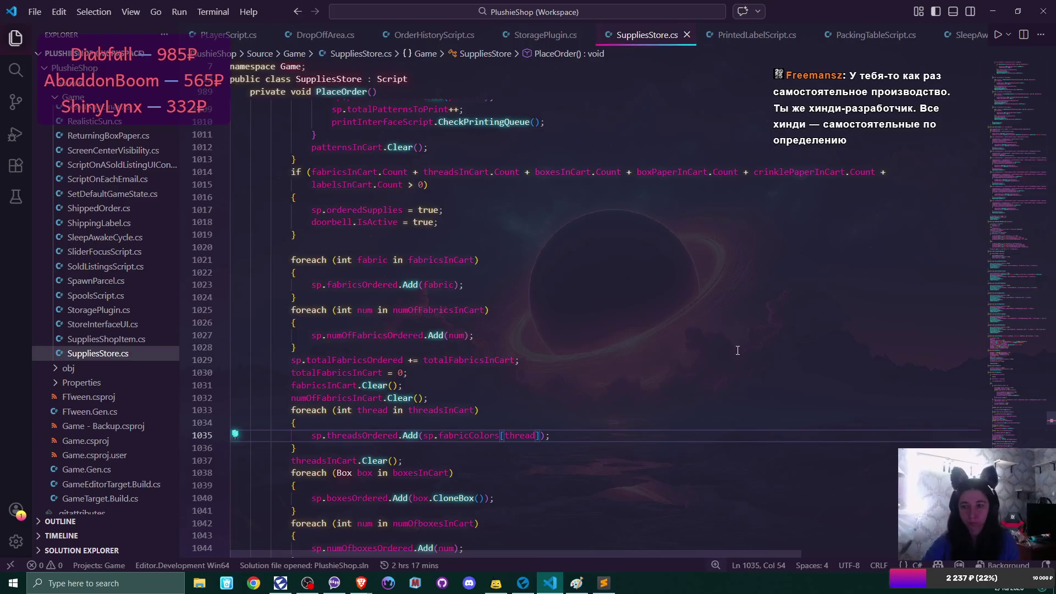
pyautogui.scroll(-8, 738, 350)
pyautogui.scroll(-17, 737, 350)
pyautogui.scroll(-4, 738, 351)
pyautogui.scroll(13, 740, 351)
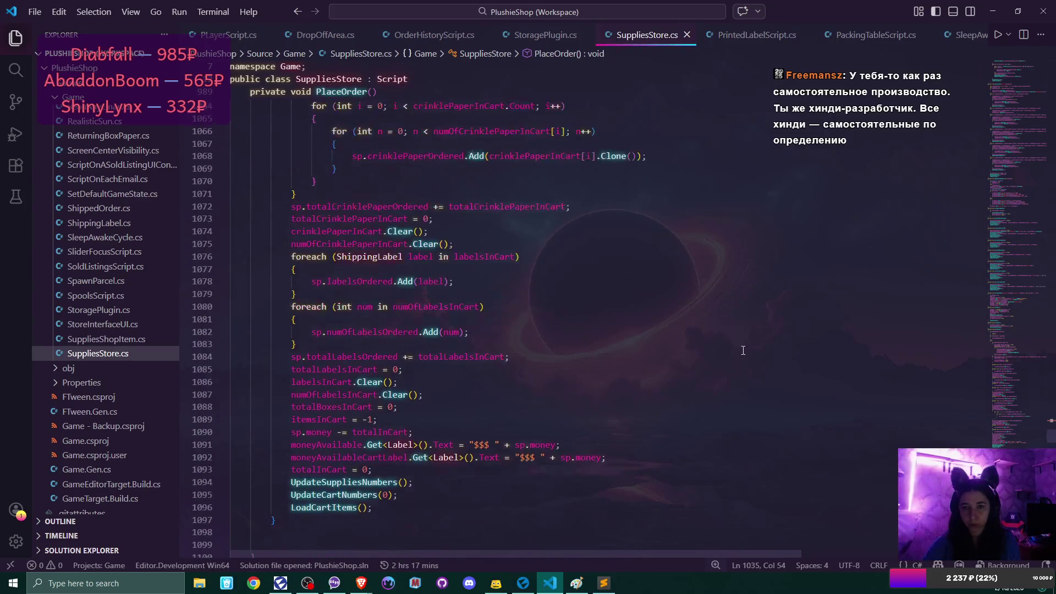
pyautogui.scroll(6, 743, 350)
pyautogui.scroll(7, 743, 350)
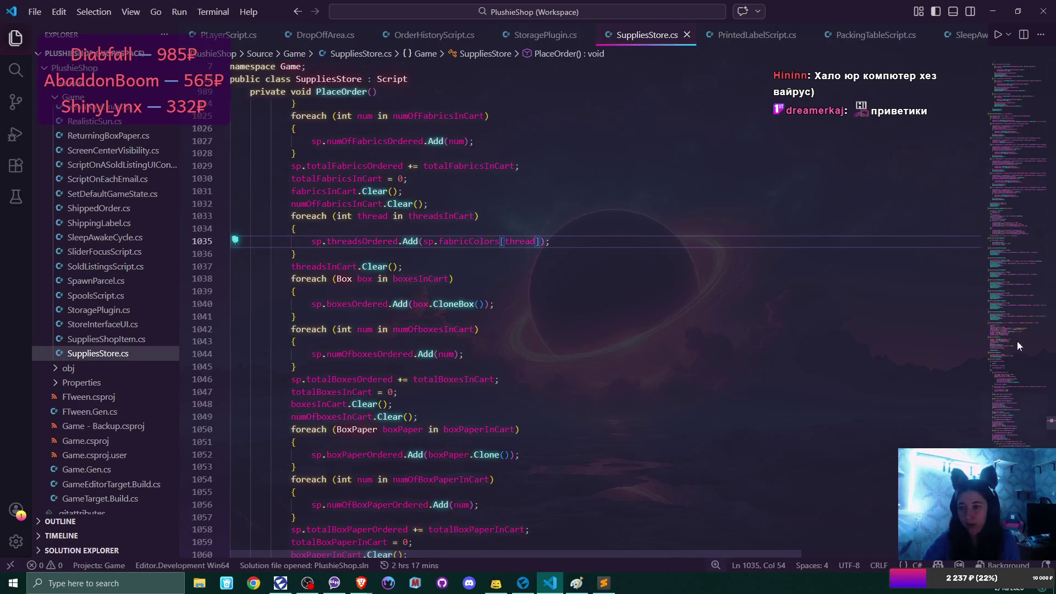
pyautogui.scroll(-20, 1051, 429)
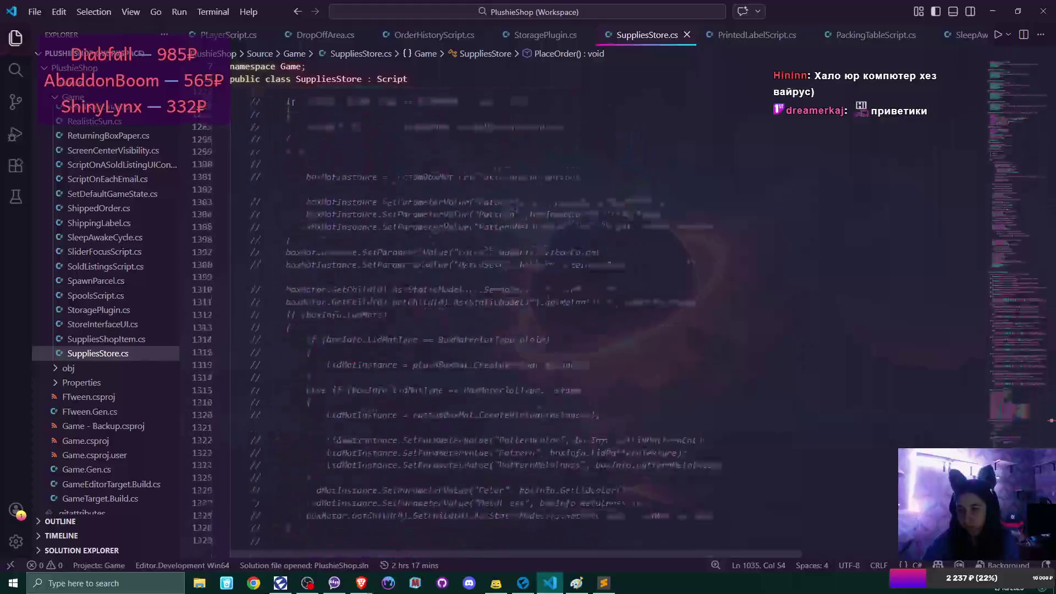
pyautogui.scroll(20, 1052, 421)
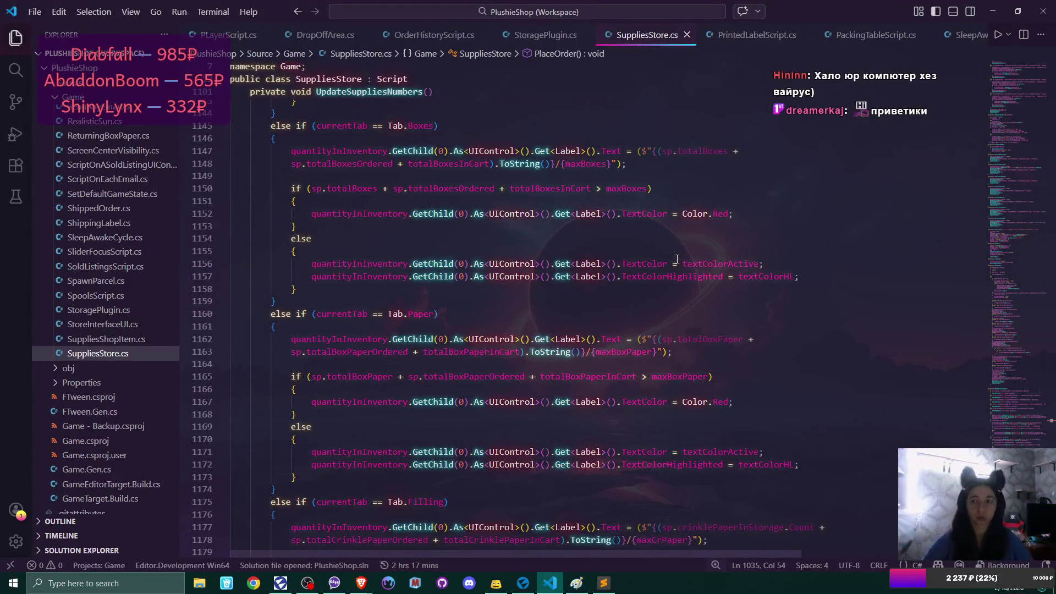
pyautogui.moveTo(607, 583)
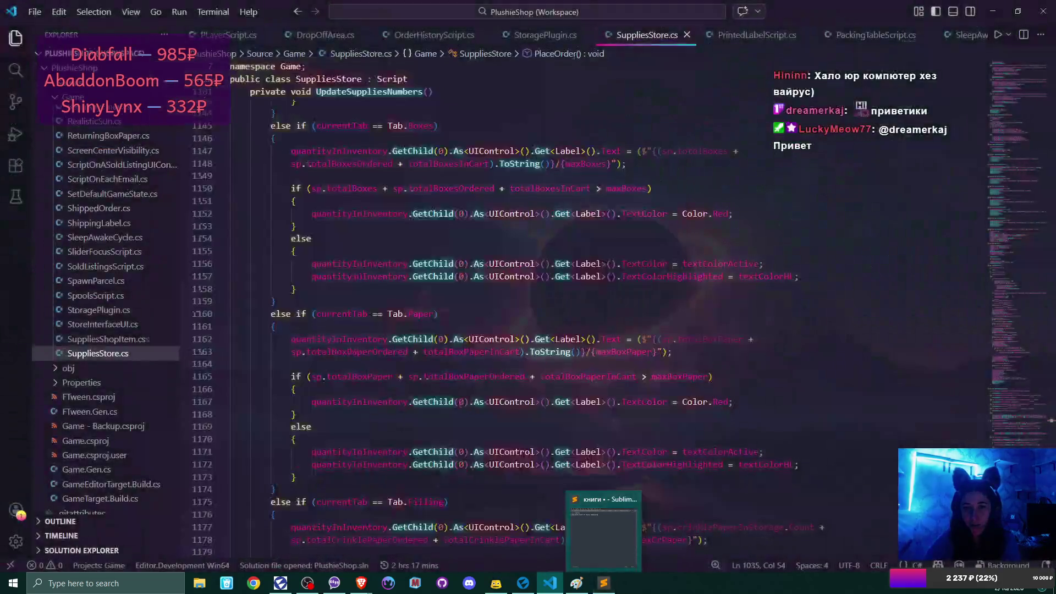
pyautogui.click(612, 586)
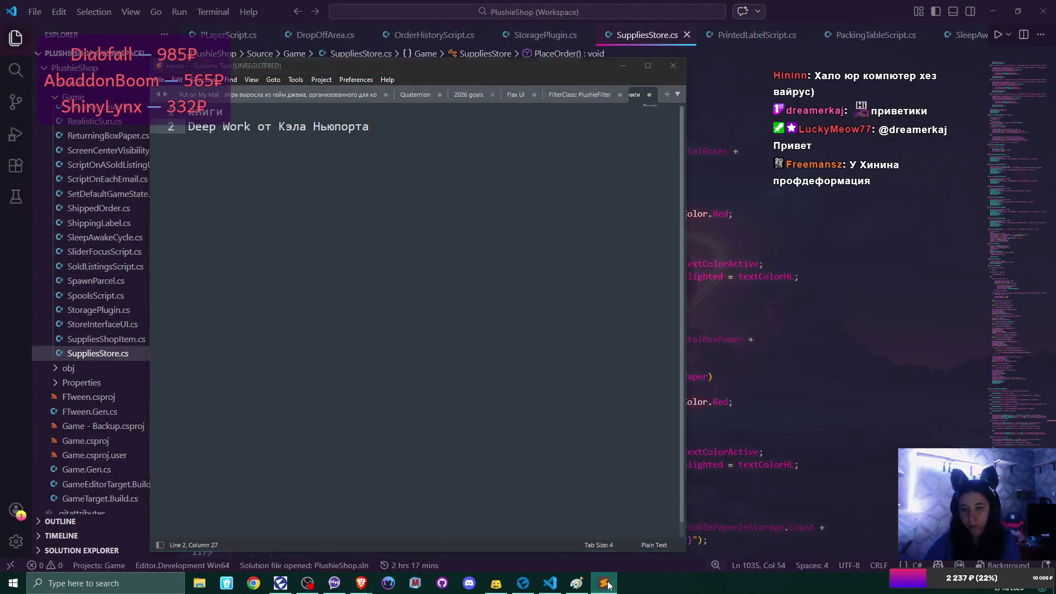
pyautogui.click(608, 585)
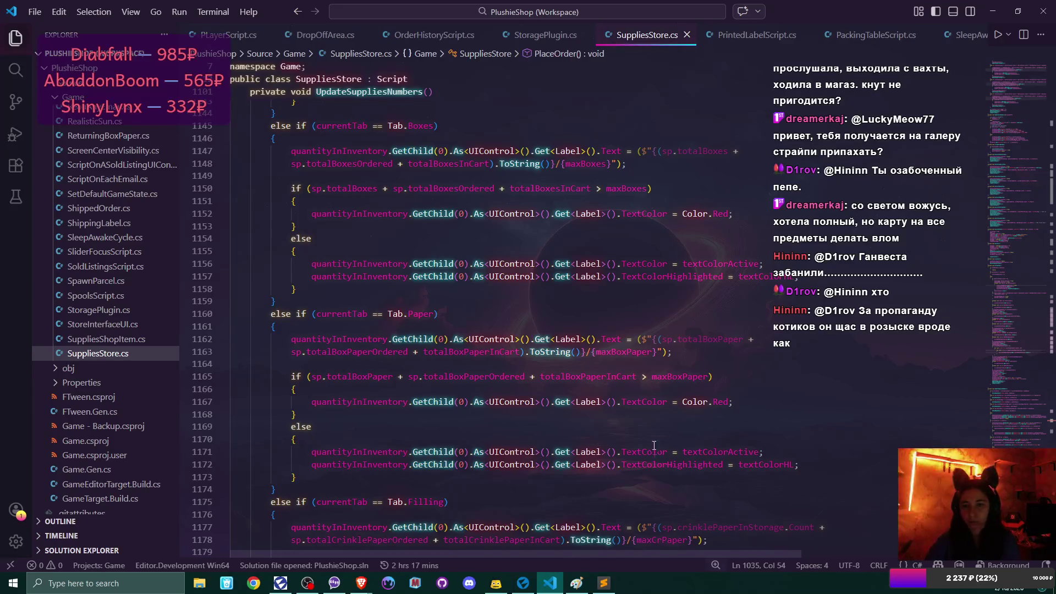
pyautogui.moveTo(655, 404)
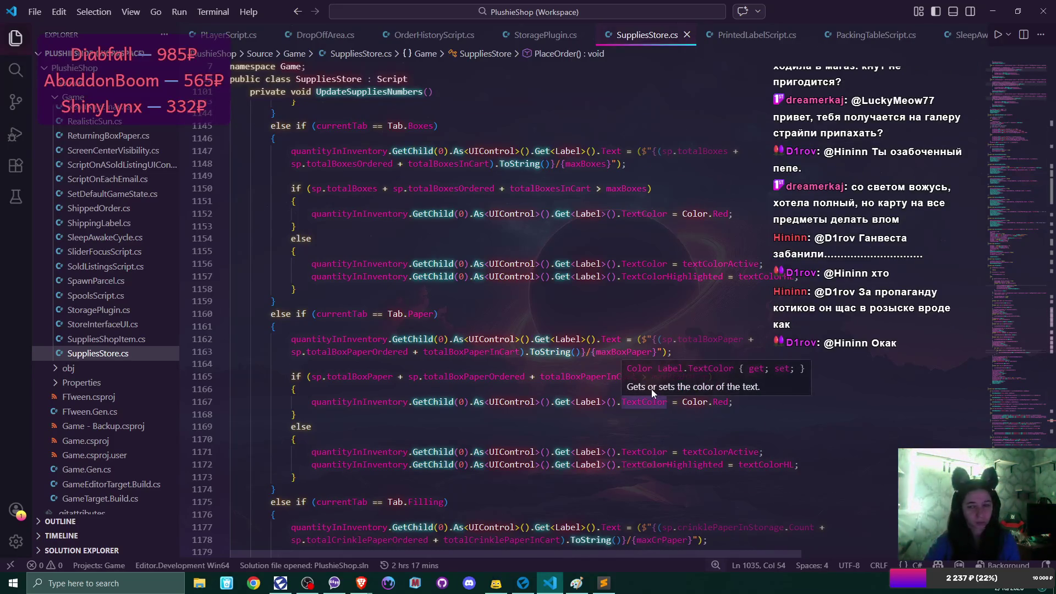
pyautogui.scroll(-1, 651, 388)
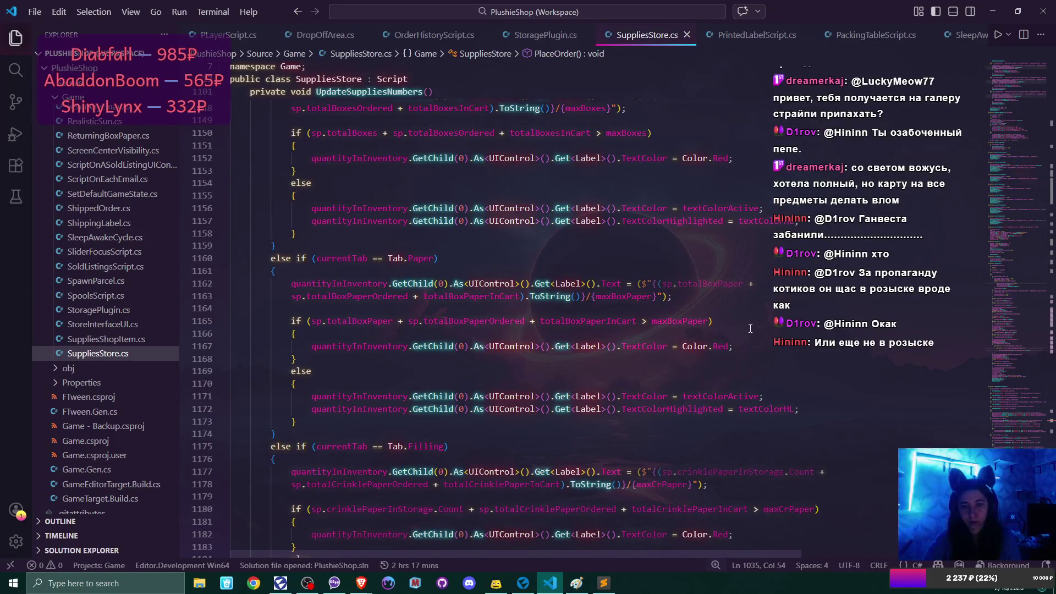
pyautogui.moveTo(661, 285)
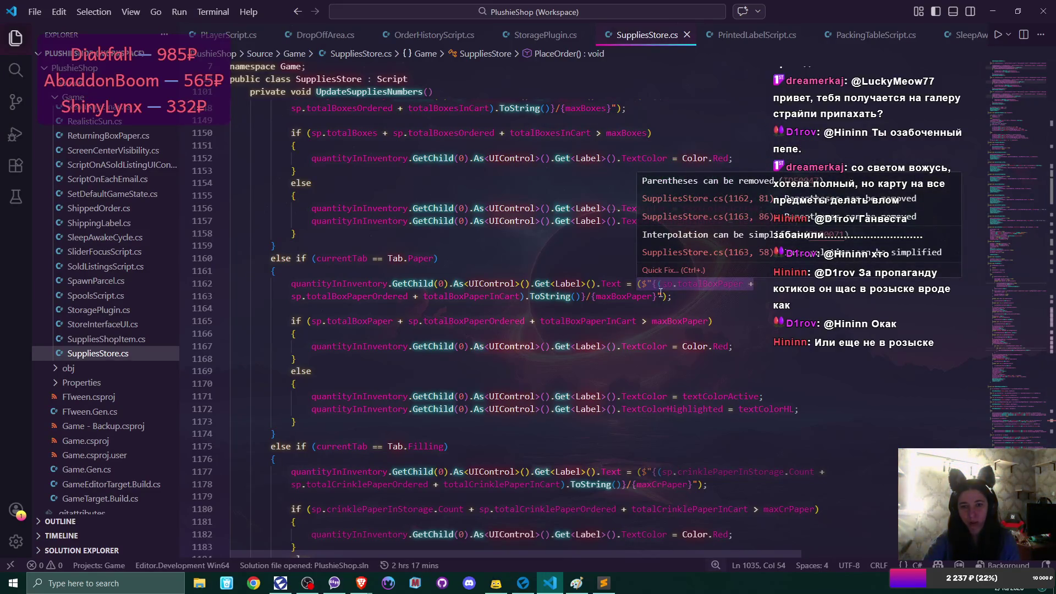
pyautogui.moveTo(650, 348)
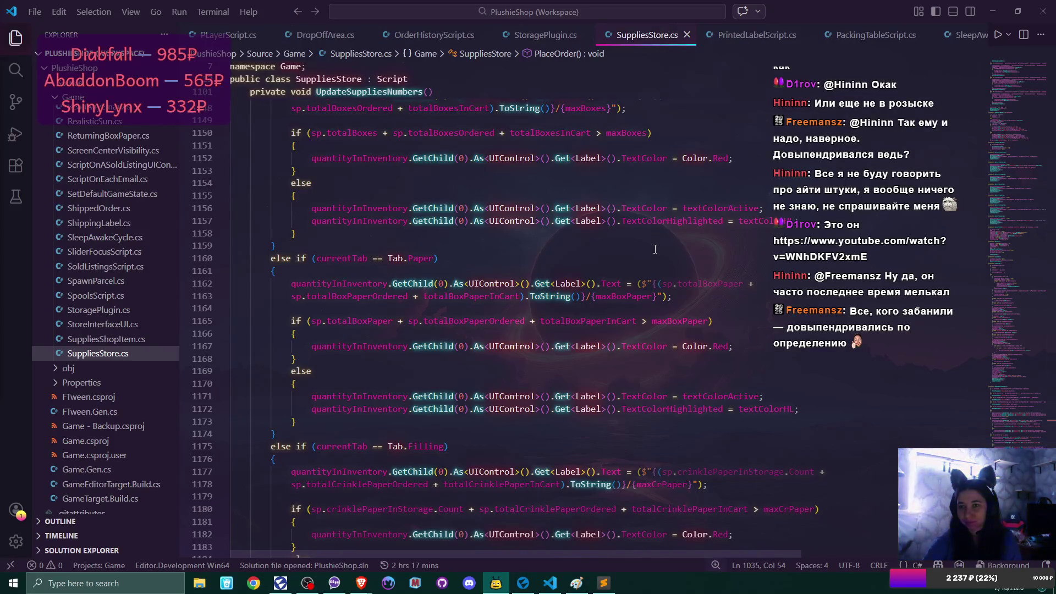
pyautogui.click(993, 11)
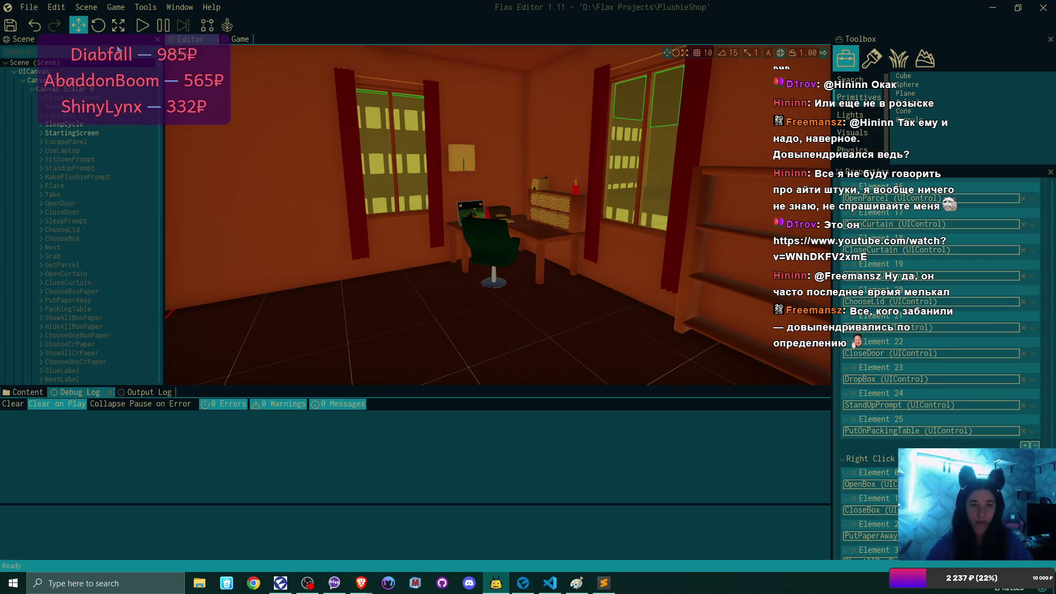
# Start a new PlushieShop game in Game 1, overwriting the old save
pyautogui.click(233, 47)
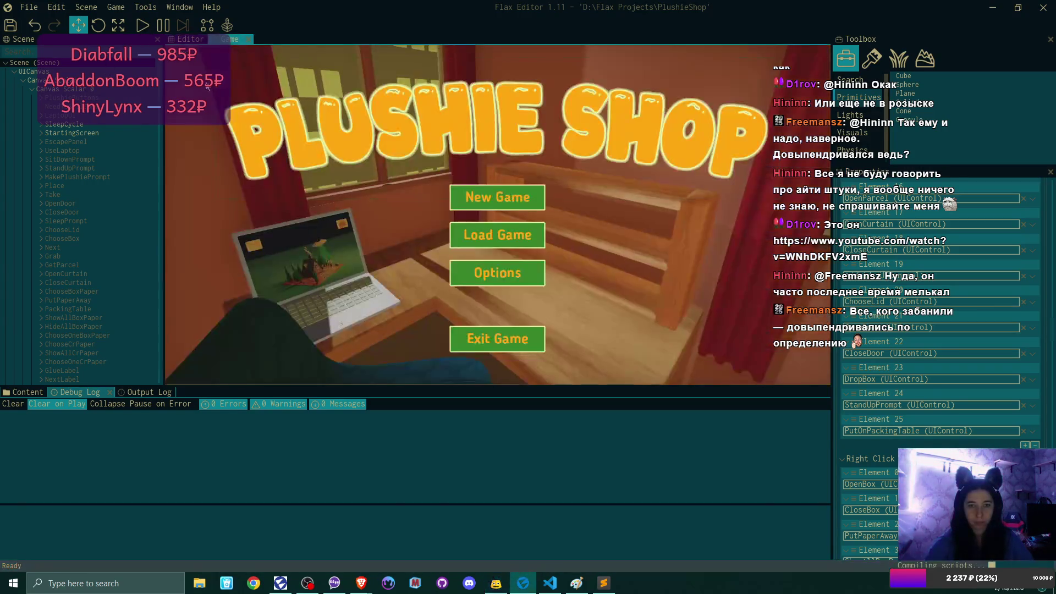
pyautogui.press('F5')
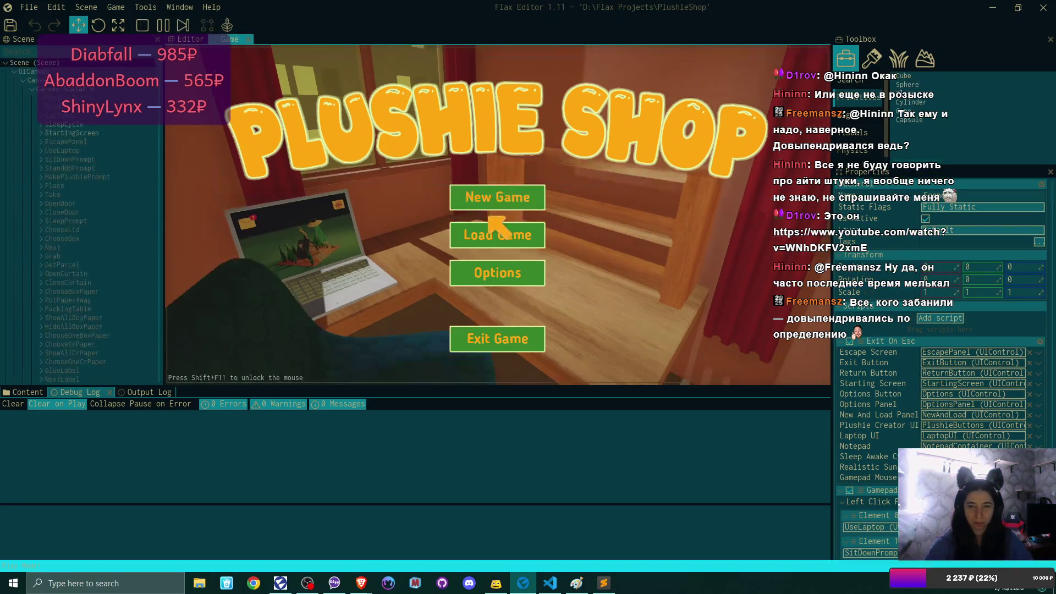
pyautogui.click(496, 197)
pyautogui.click(497, 196)
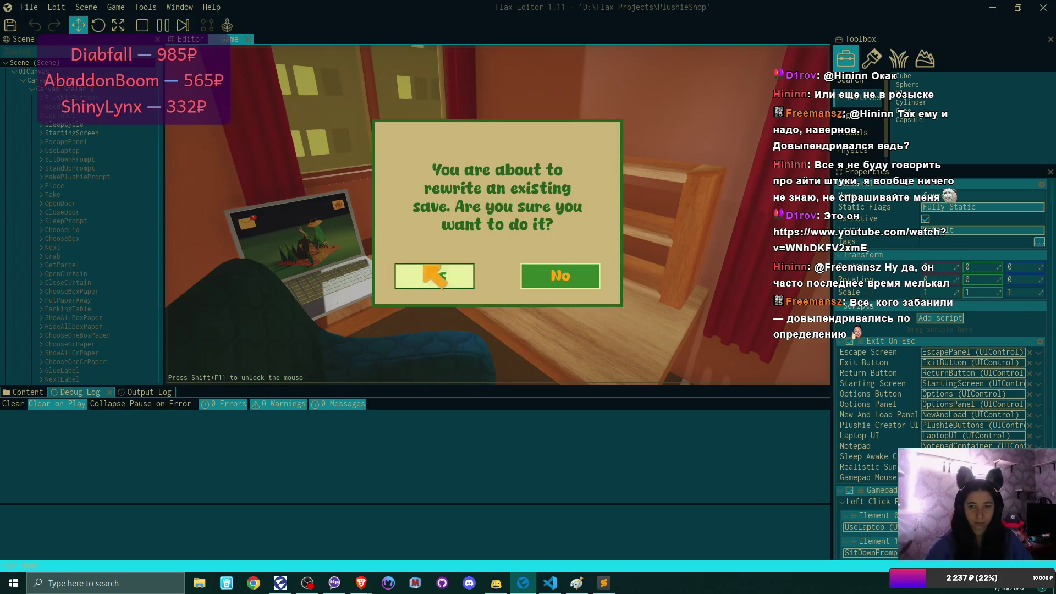
pyautogui.click(433, 275)
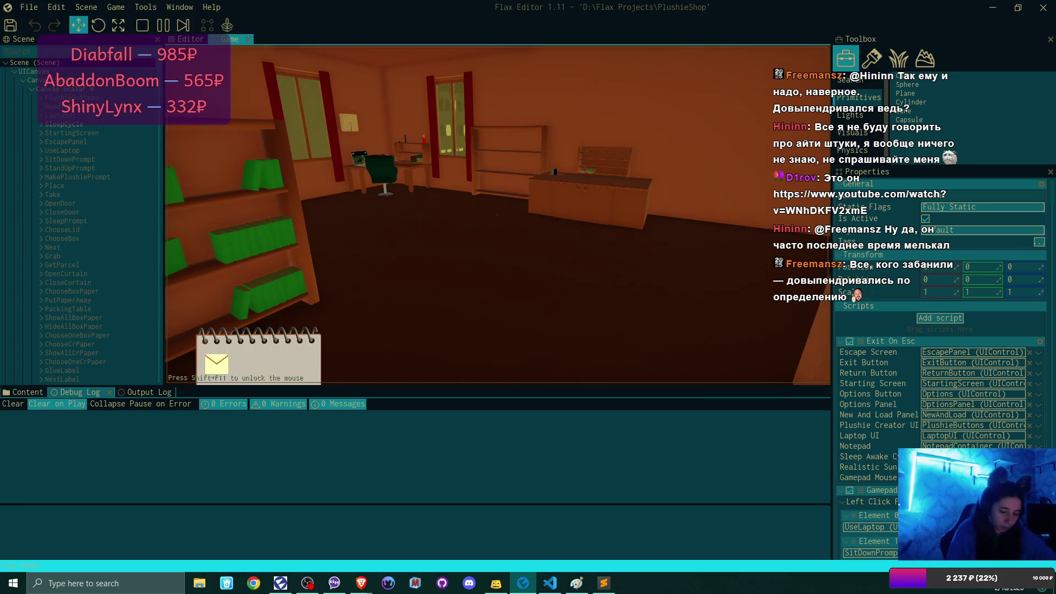
# Pause the game, release the mouse, and minimise the Flax Editor and Paint windows
pyautogui.press('Escape')
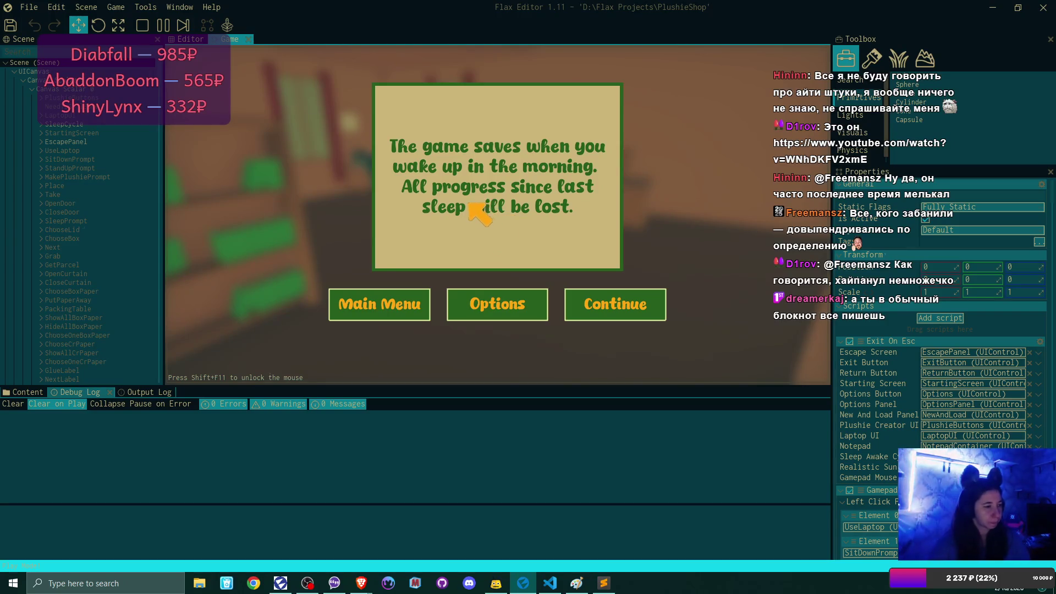
pyautogui.hotkey('shift', 'F11')
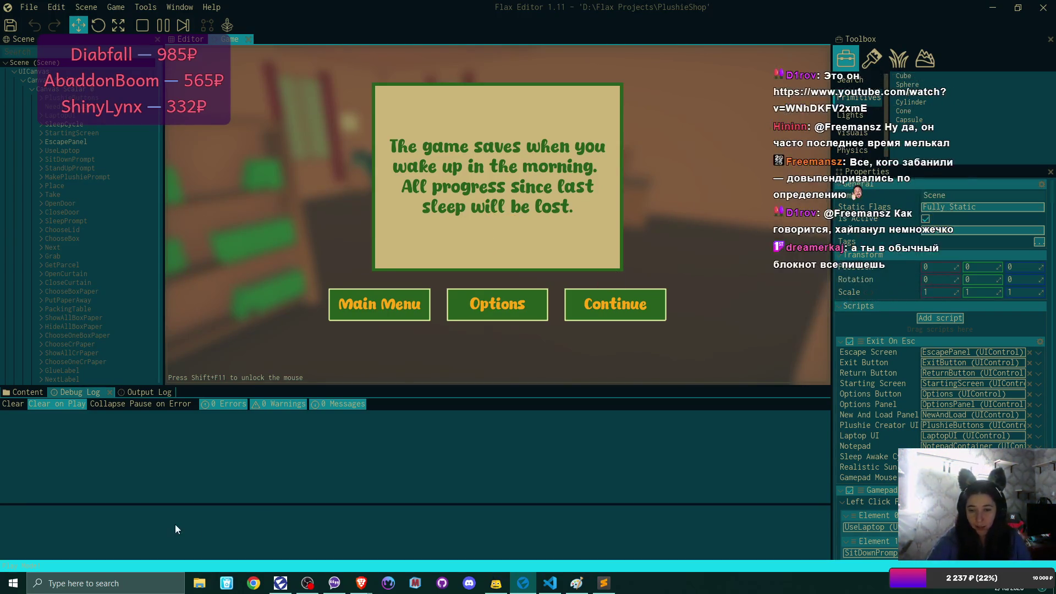
pyautogui.click(992, 9)
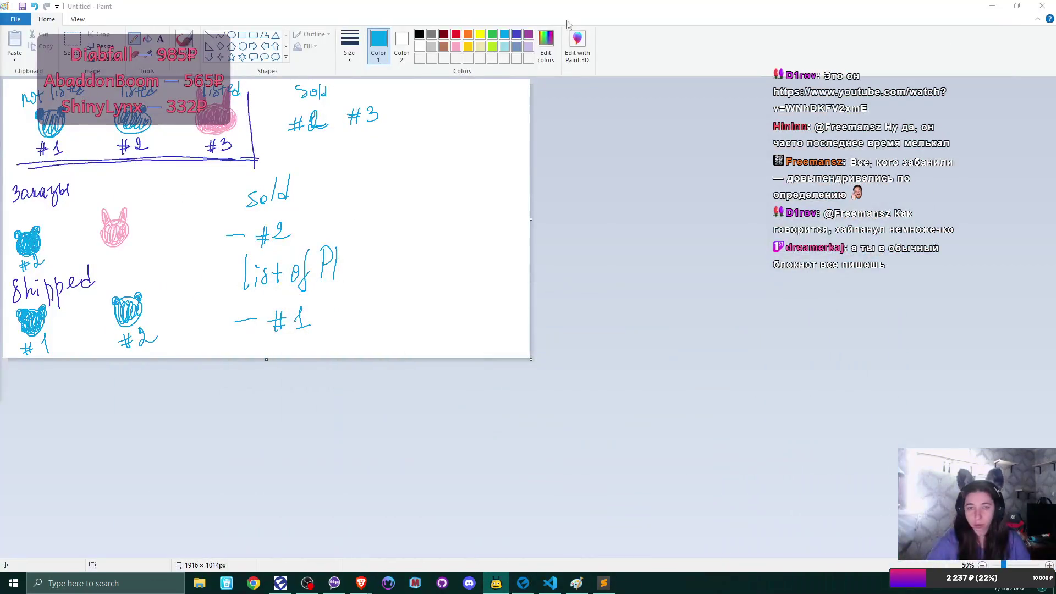
pyautogui.click(992, 7)
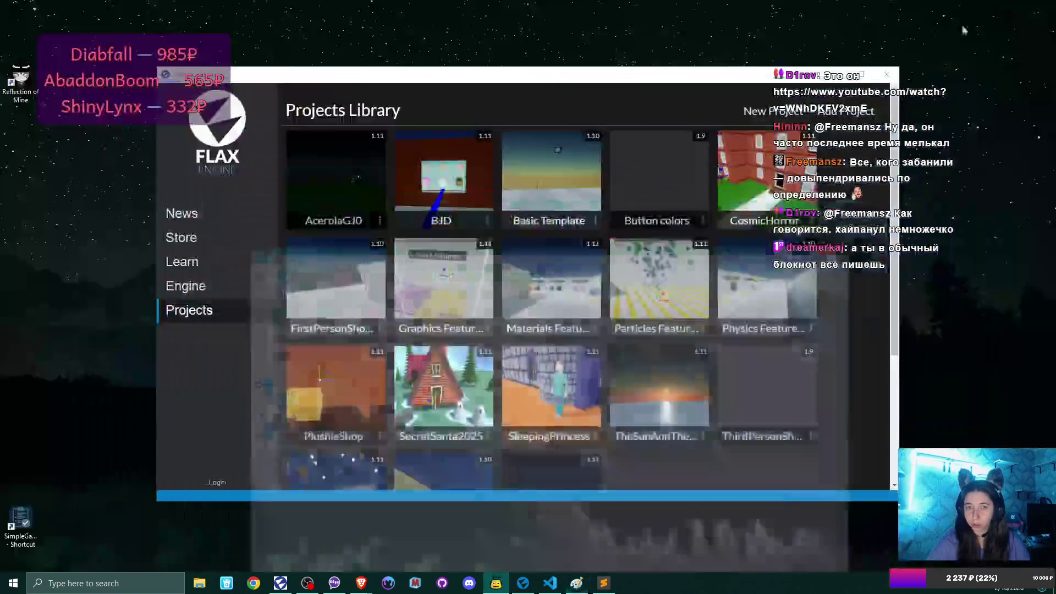
pyautogui.doubleClick(21, 522)
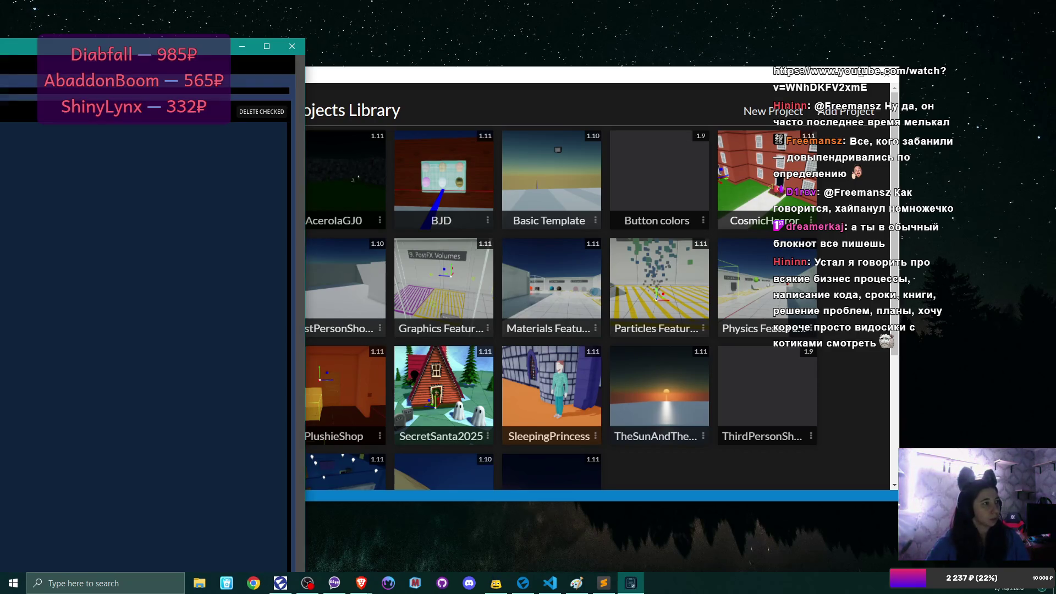
pyautogui.moveTo(165, 46); pyautogui.dragTo(411, 8)
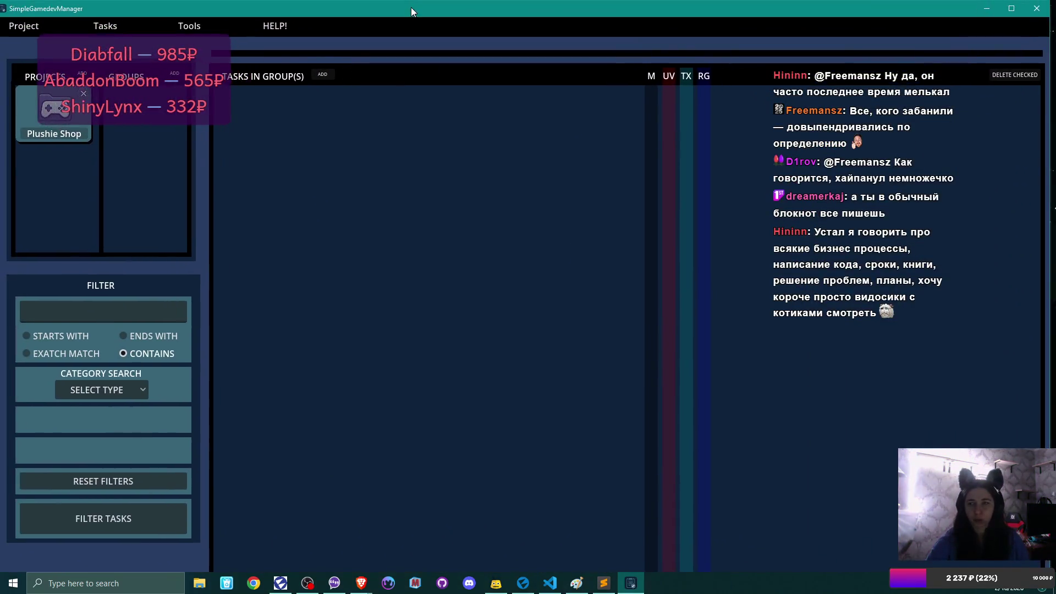
pyautogui.doubleClick(411, 8)
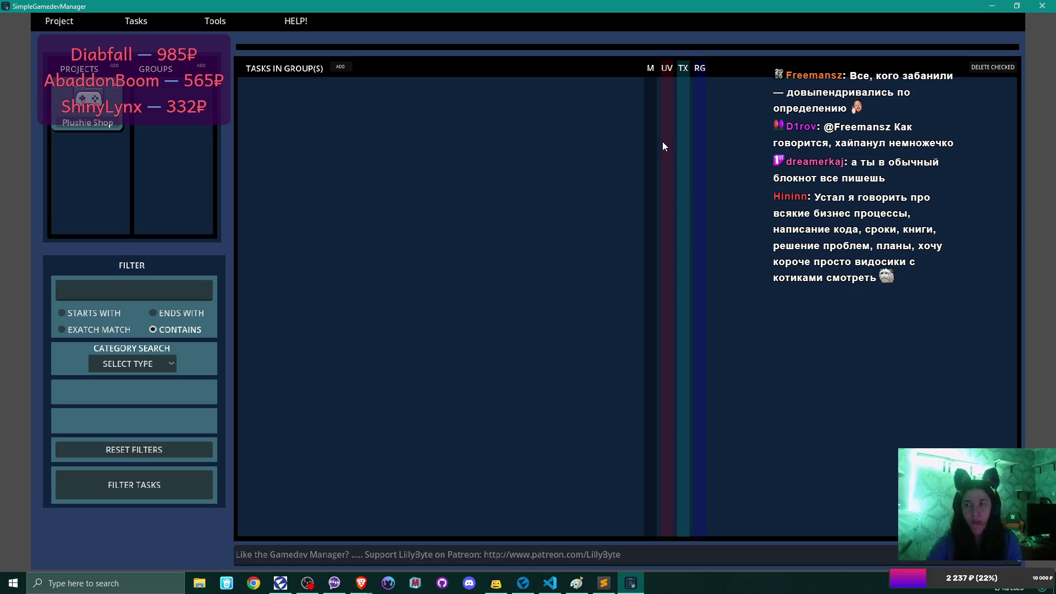
pyautogui.click(116, 126)
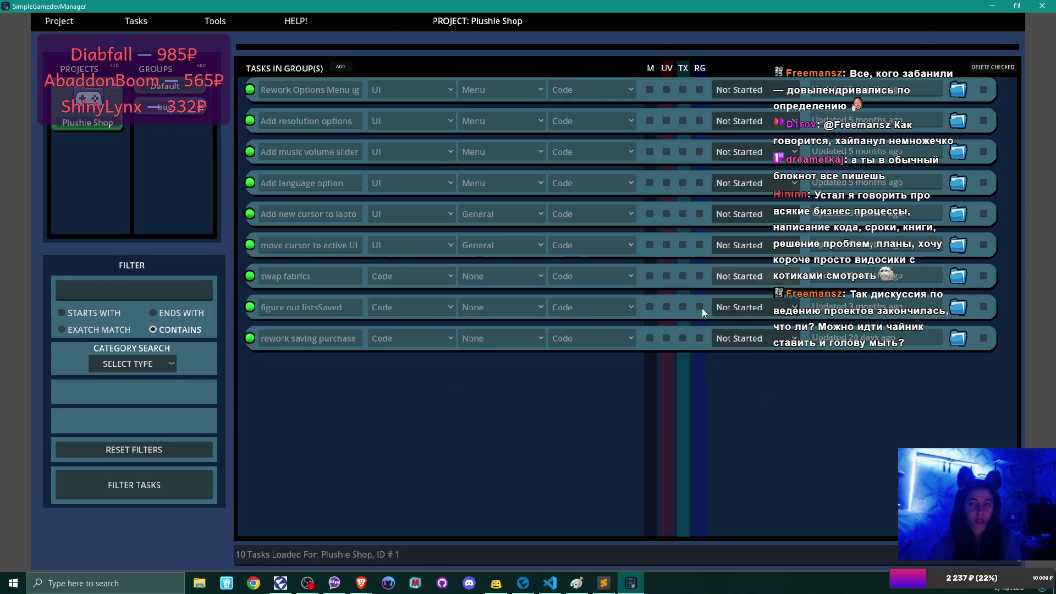
pyautogui.click(1042, 6)
pyautogui.click(703, 221)
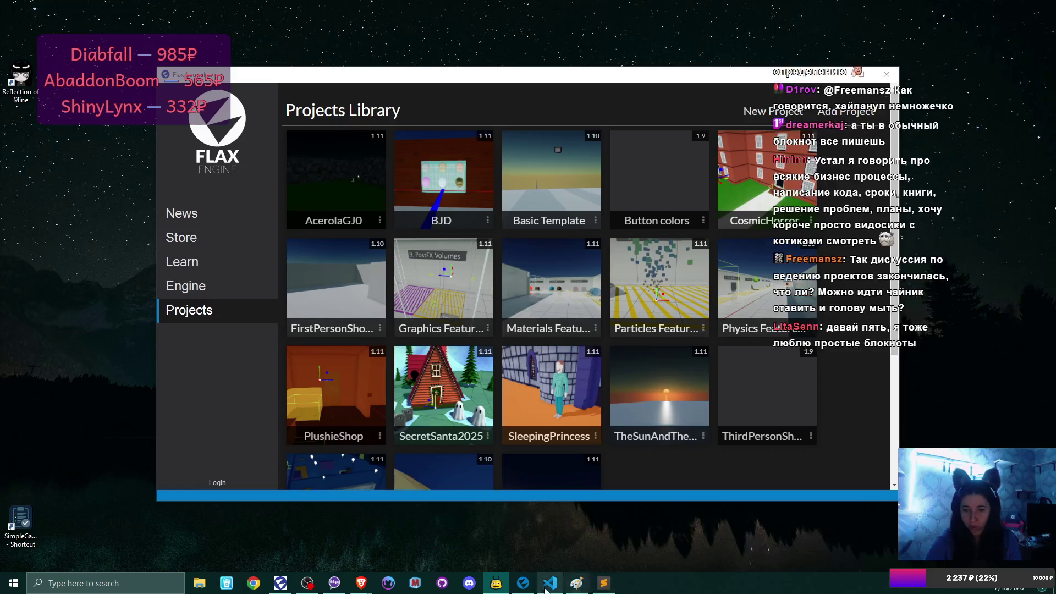
# Bring the Flax Editor window with the paused PlushieShop game back from the taskbar
pyautogui.click(523, 583)
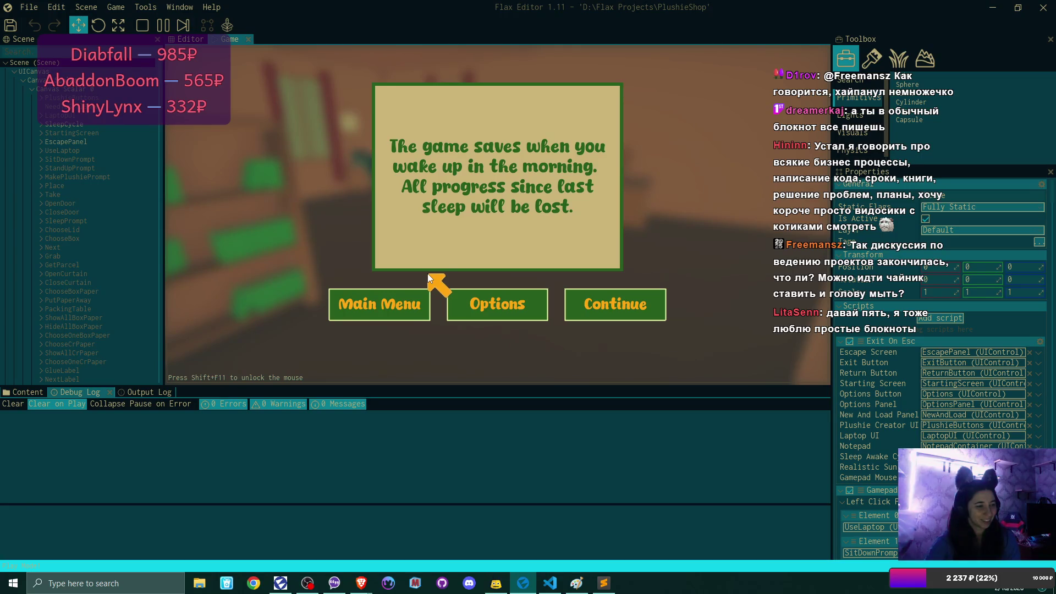
# Choose Continue on the pause panel to resume the PlushieShop game
pyautogui.click(627, 301)
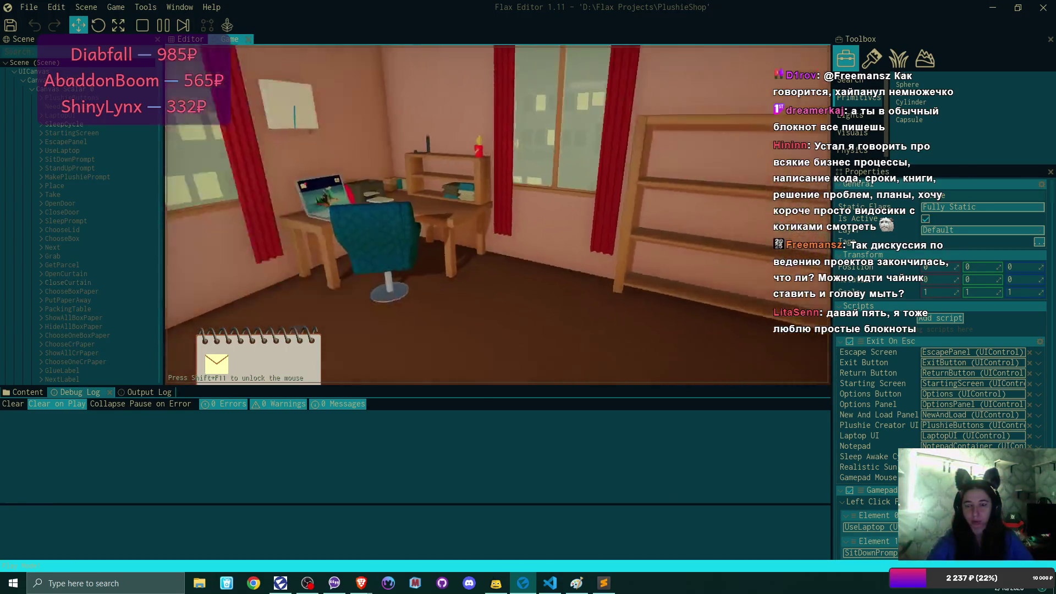
# At the in-game laptop, accept the birthday plushie request in the Congrats email
pyautogui.click(498, 215)
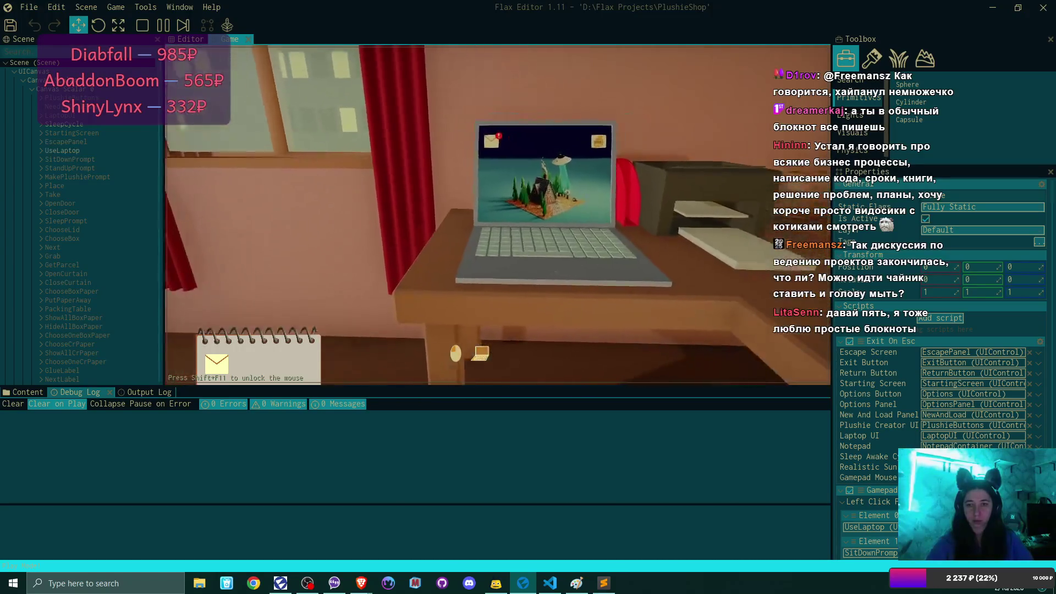
pyautogui.click(275, 94)
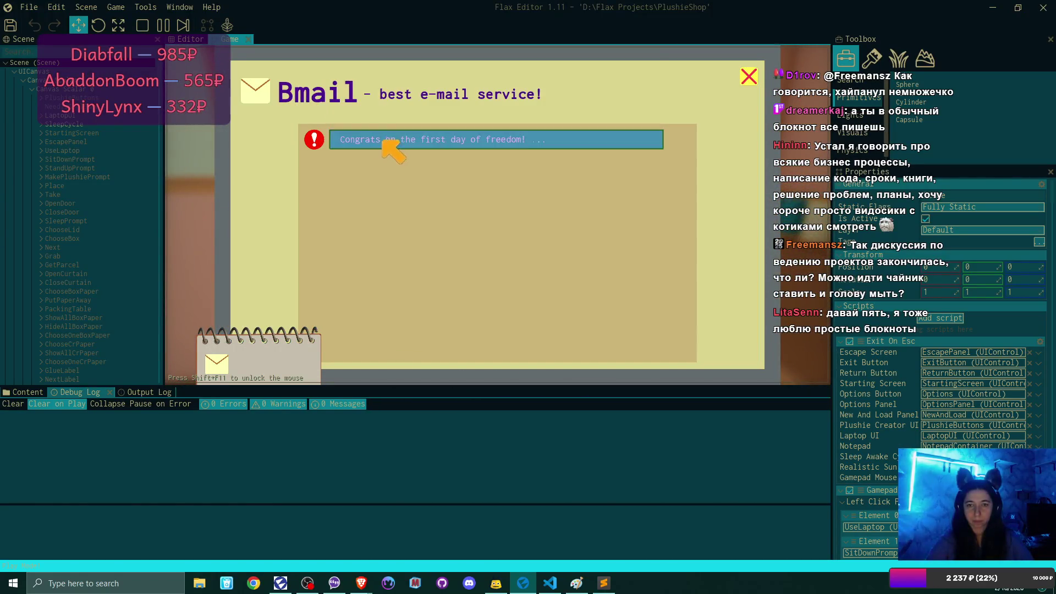
pyautogui.click(392, 144)
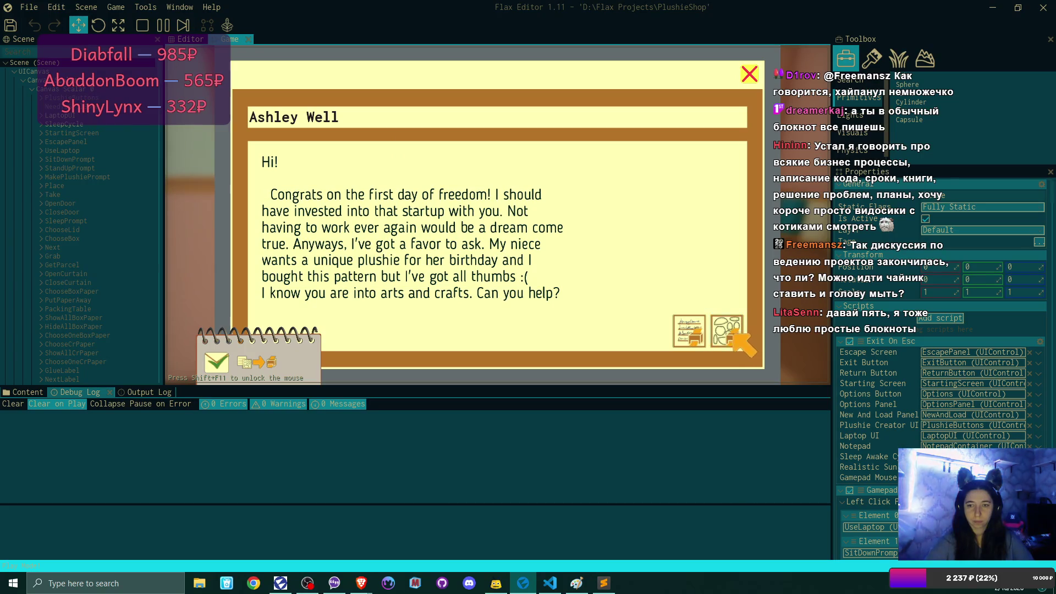
pyautogui.click(727, 329)
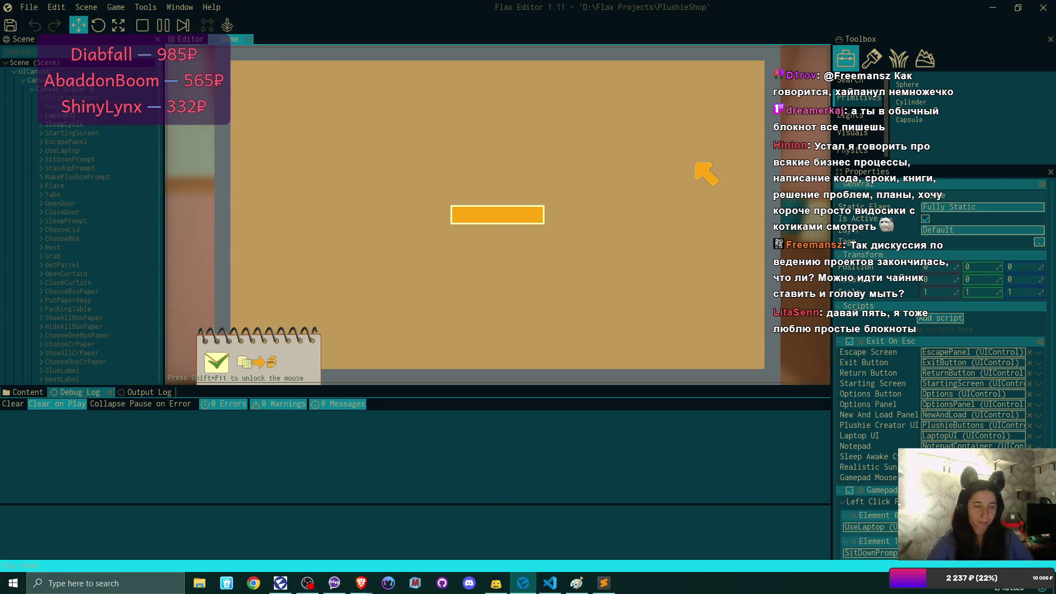
pyautogui.click(752, 77)
pyautogui.click(751, 77)
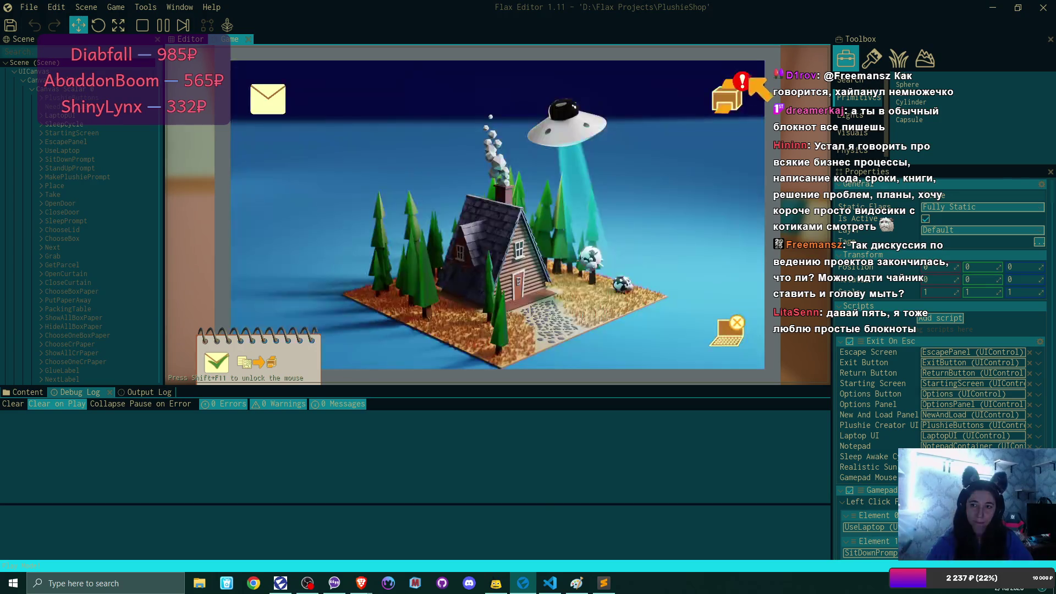
# Print the bunny plushie card and the shipping address card, then leave the laptop
pyautogui.click(730, 99)
pyautogui.click(350, 196)
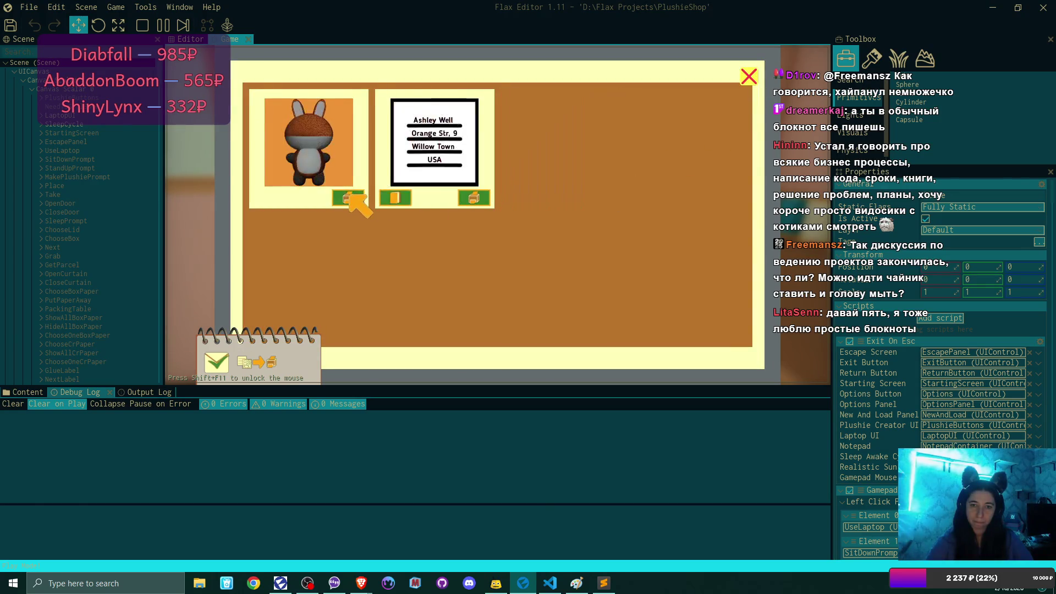
pyautogui.click(348, 195)
pyautogui.click(354, 198)
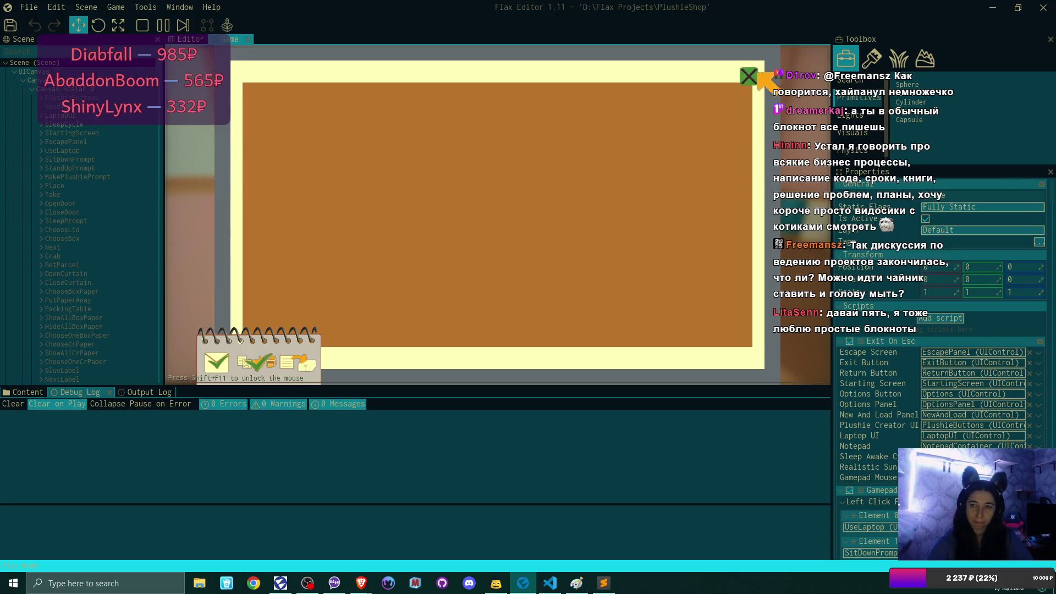
pyautogui.click(759, 72)
pyautogui.press('Escape')
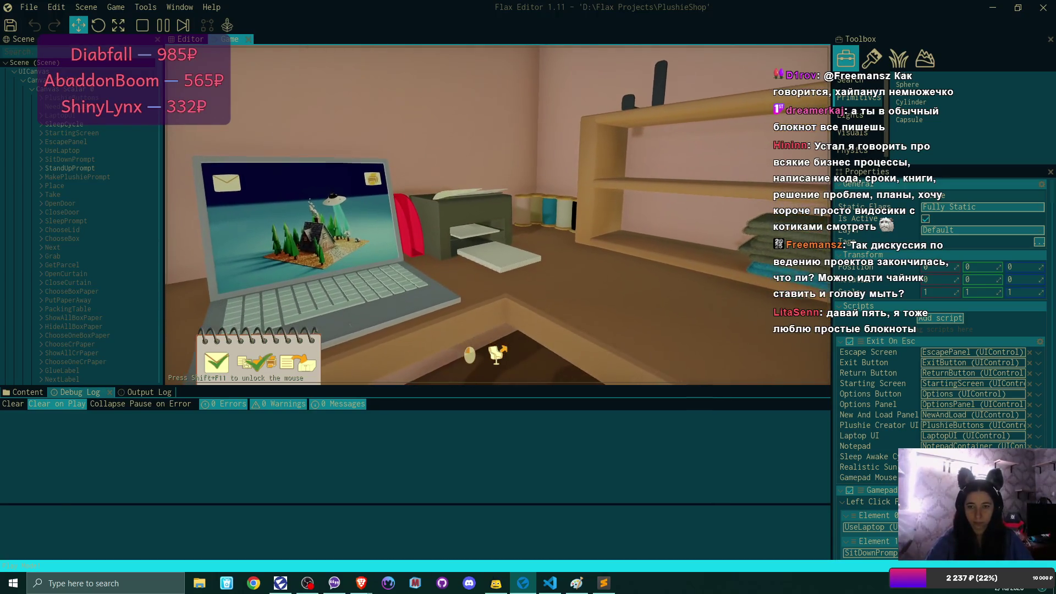
# Take the printed shipping label from the printer, then pause the game
pyautogui.click(498, 355)
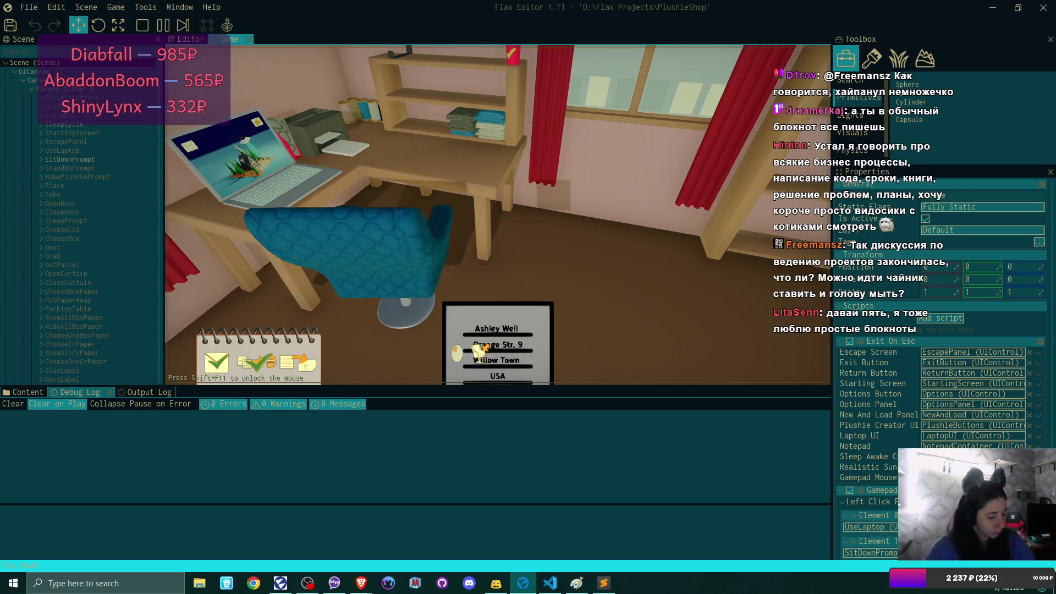
pyautogui.press('Escape')
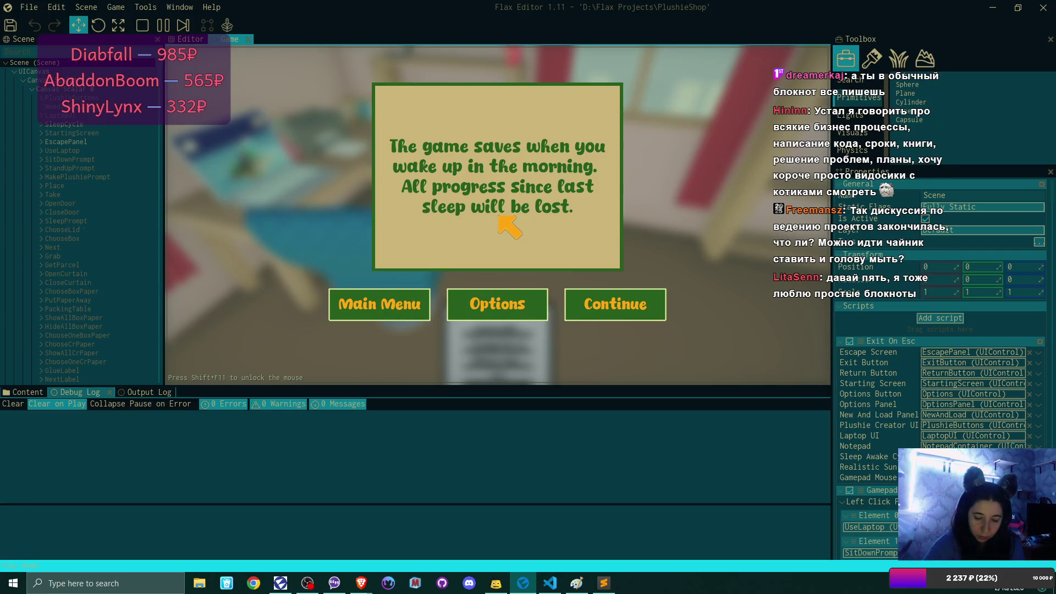
# Resume play, set the label down, walk to the desk and begin crafting a grey bear plushie
pyautogui.click(616, 305)
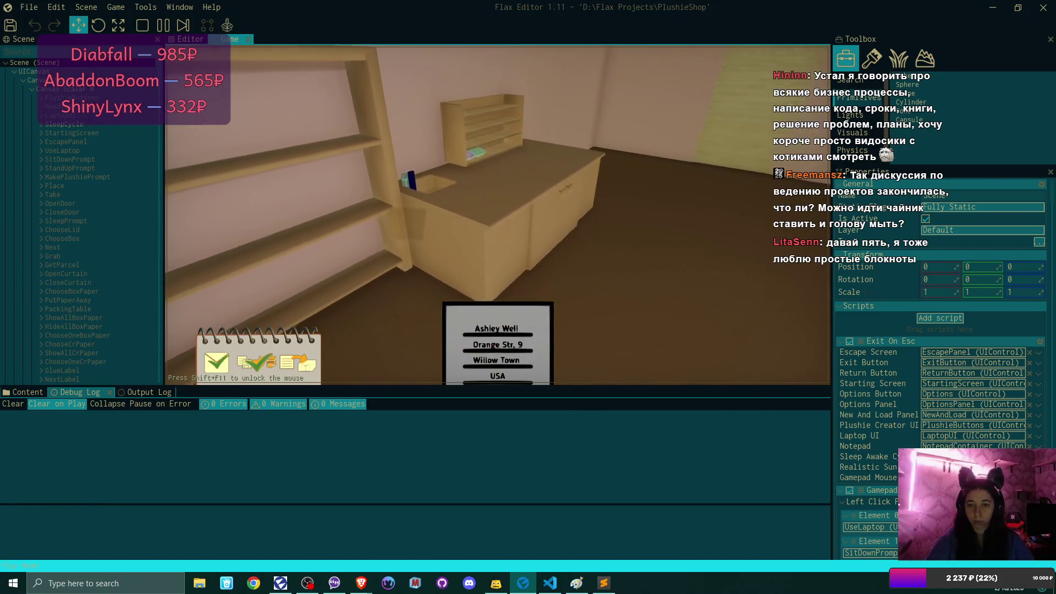
pyautogui.click(498, 215)
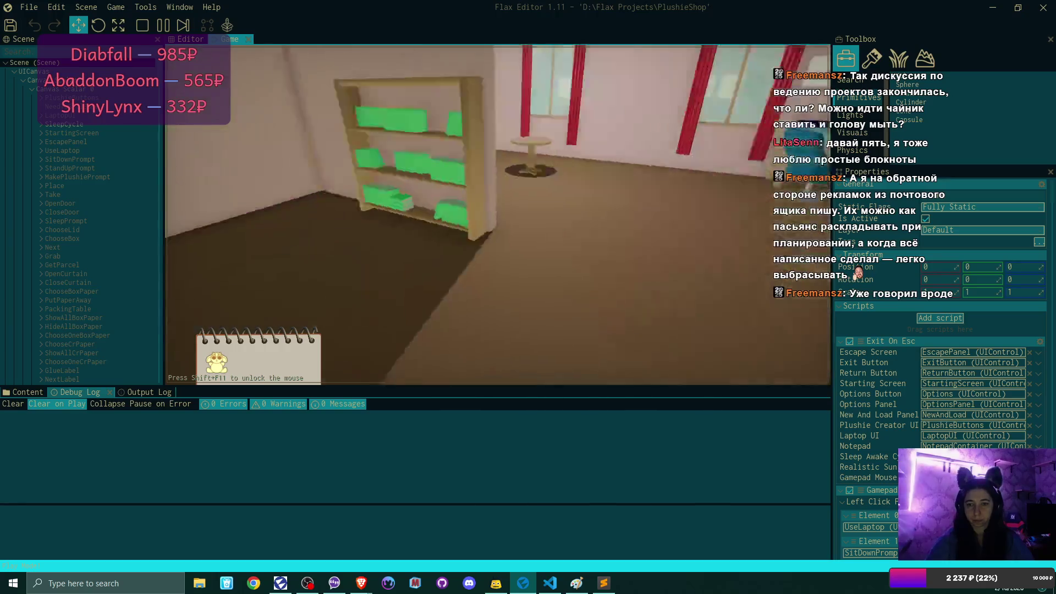
pyautogui.press('w')
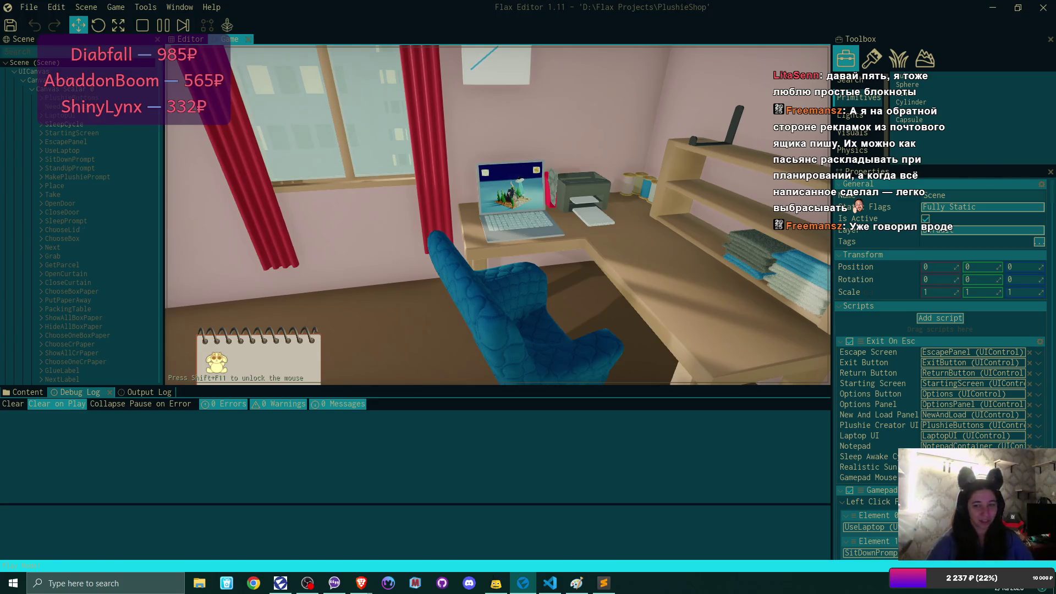
pyautogui.click(498, 215)
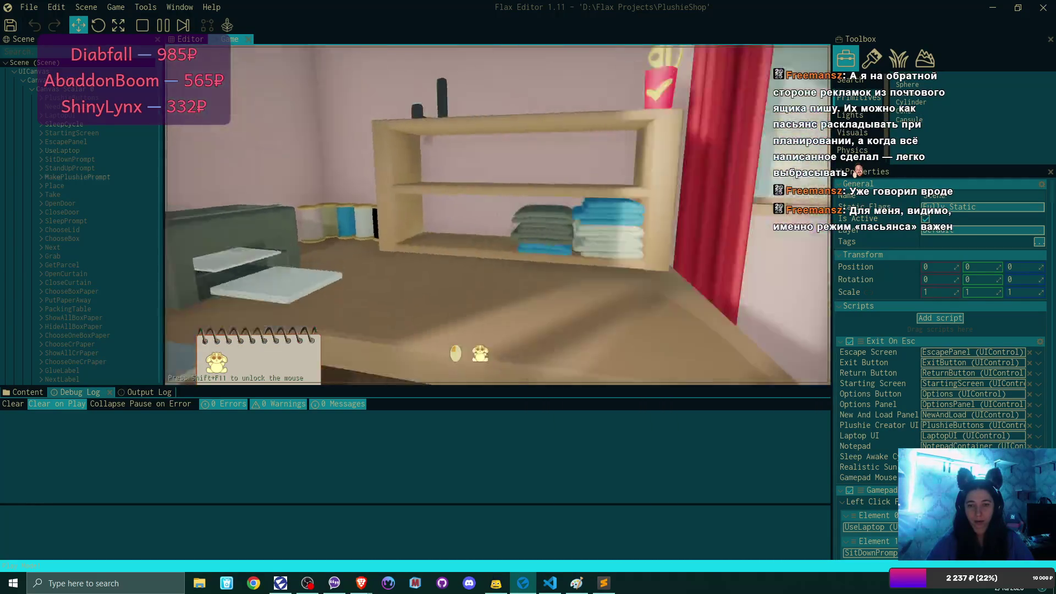
pyautogui.click(498, 215)
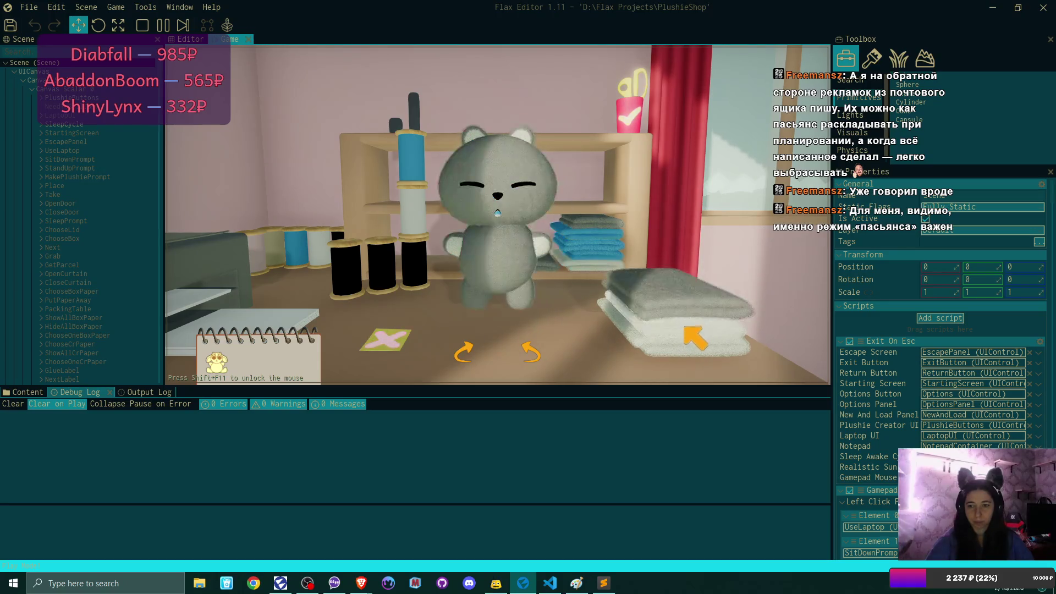
# Finish the grey bear and pack it in a drawer box with the grey packing sheet
pyautogui.click(630, 113)
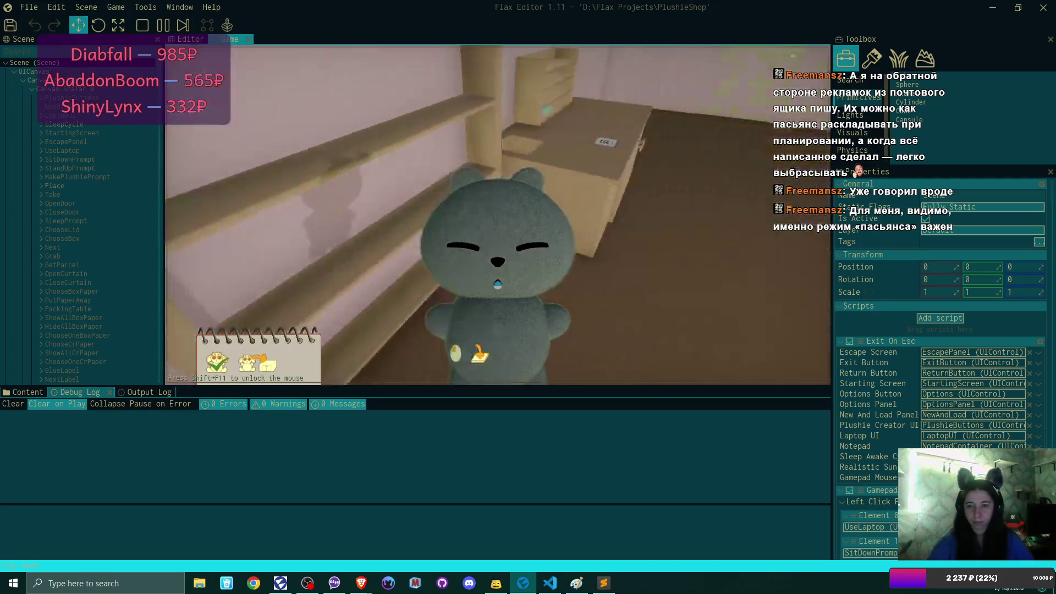
pyautogui.click(451, 215)
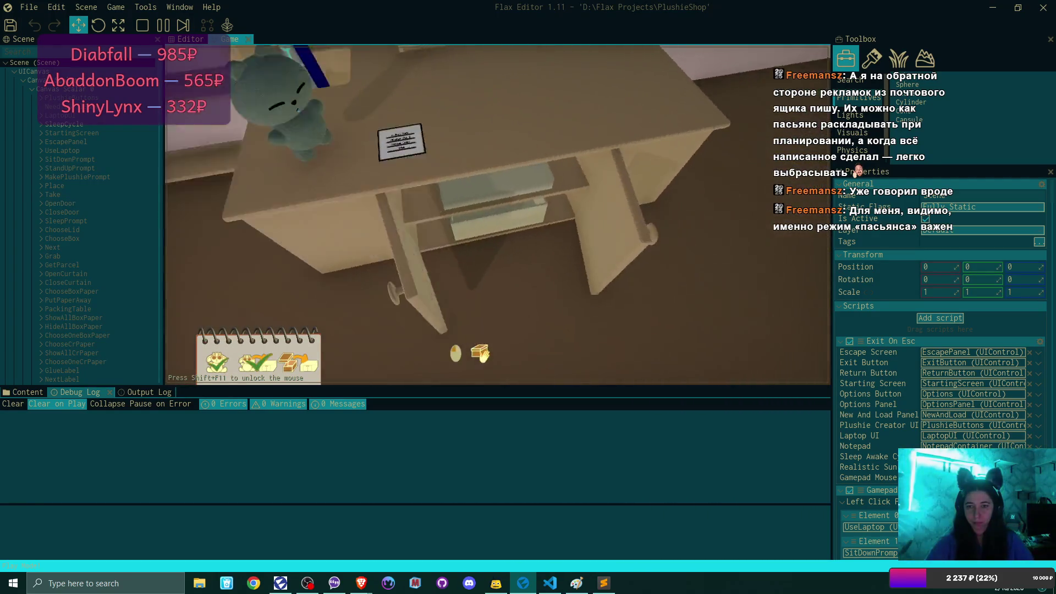
pyautogui.click(495, 220)
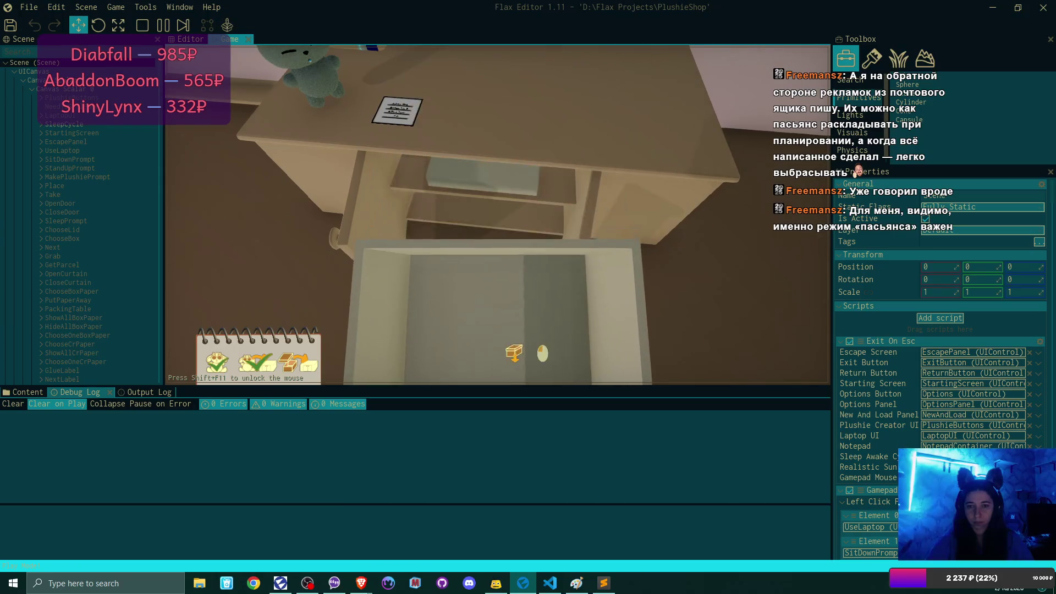
pyautogui.click(495, 215)
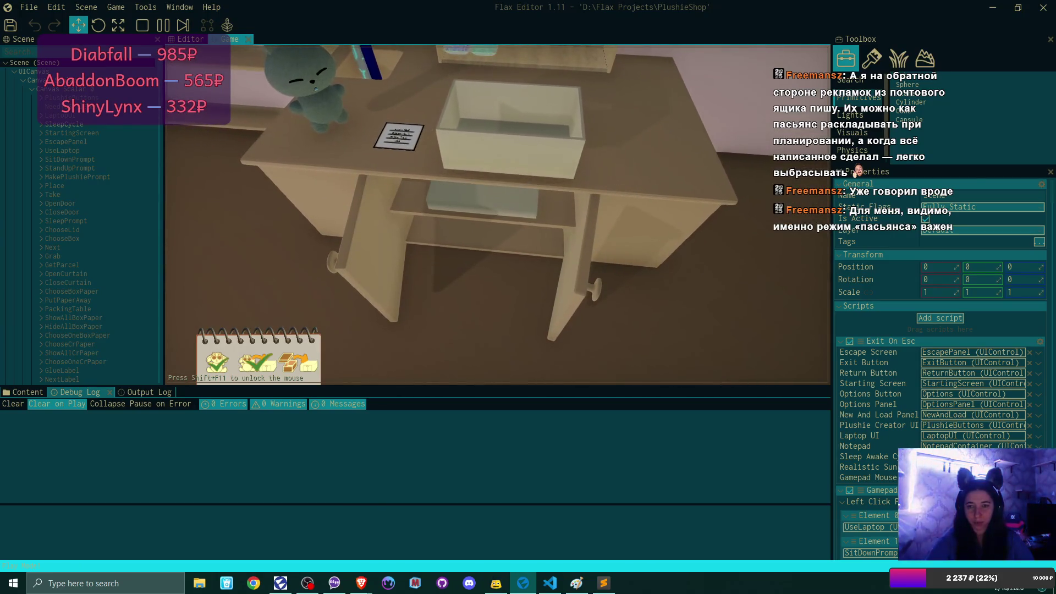
pyautogui.click(494, 215)
pyautogui.click(497, 215)
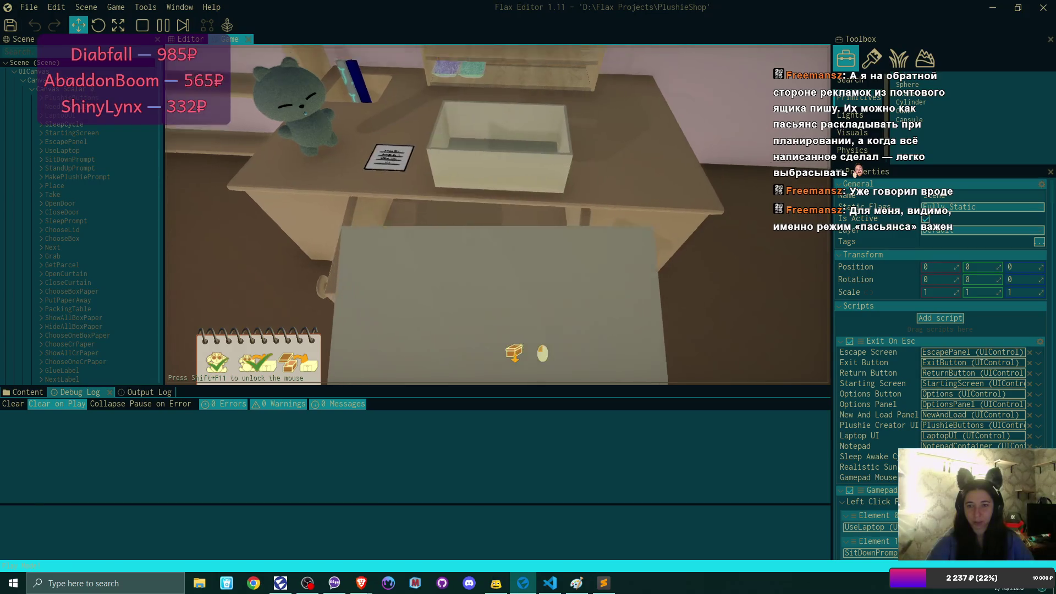
pyautogui.click(498, 214)
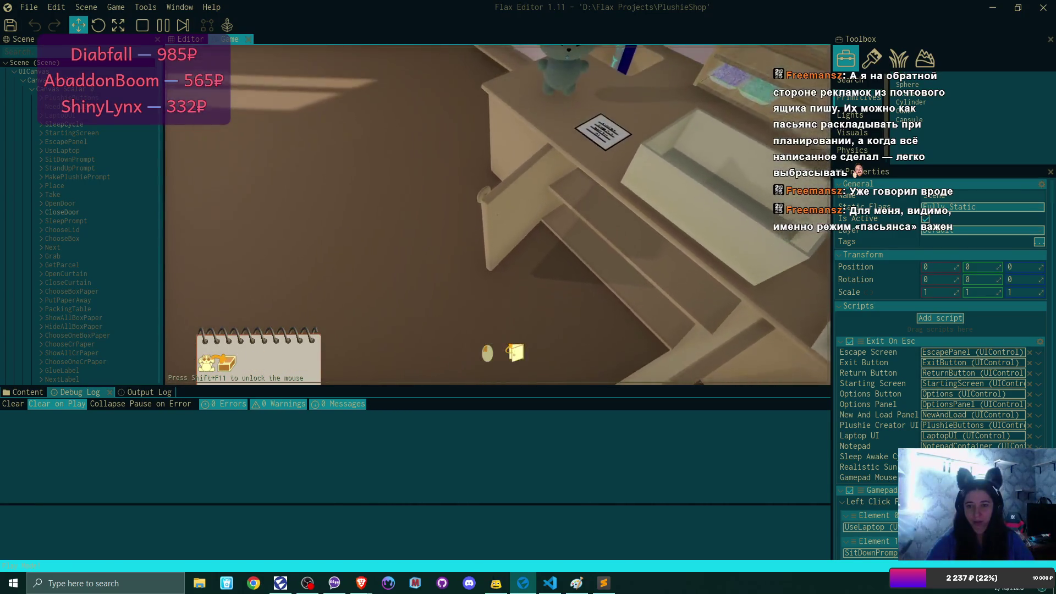
pyautogui.click(497, 214)
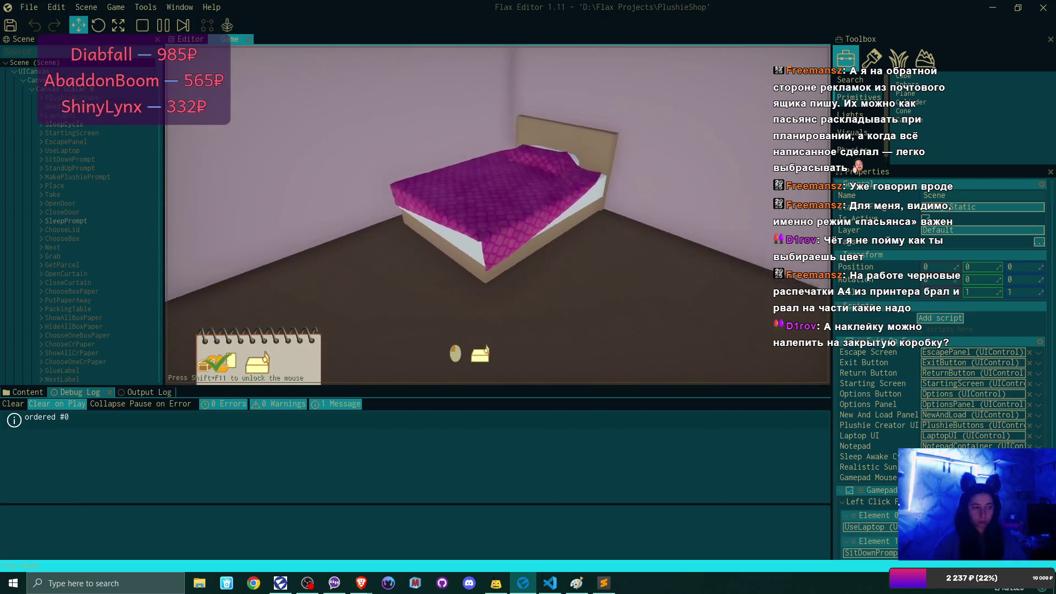
# Sleep in the bed, wake up the next morning, and sit at the laptop
pyautogui.click(498, 216)
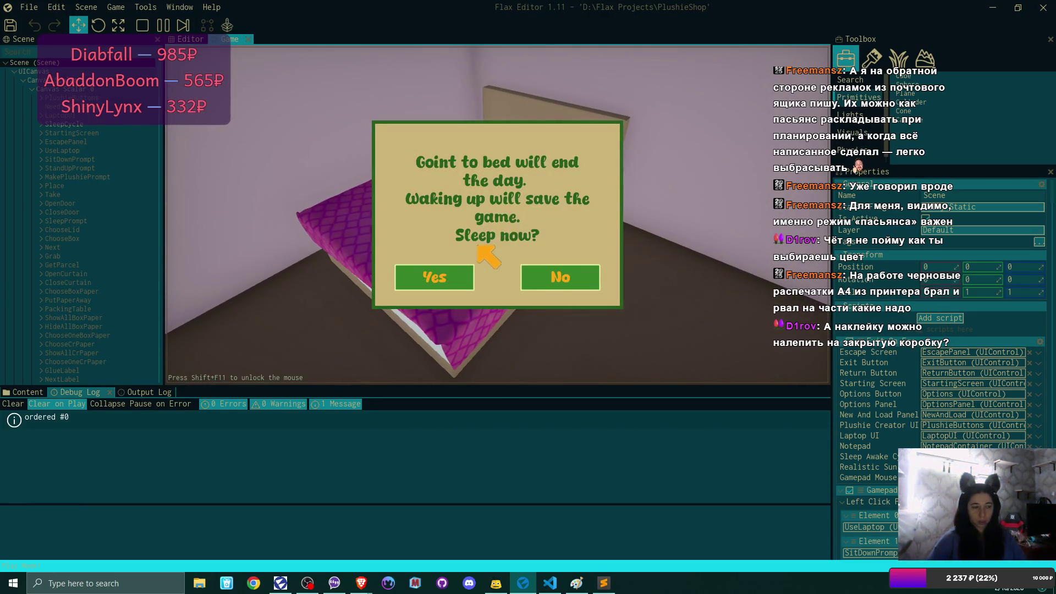
pyautogui.click(465, 275)
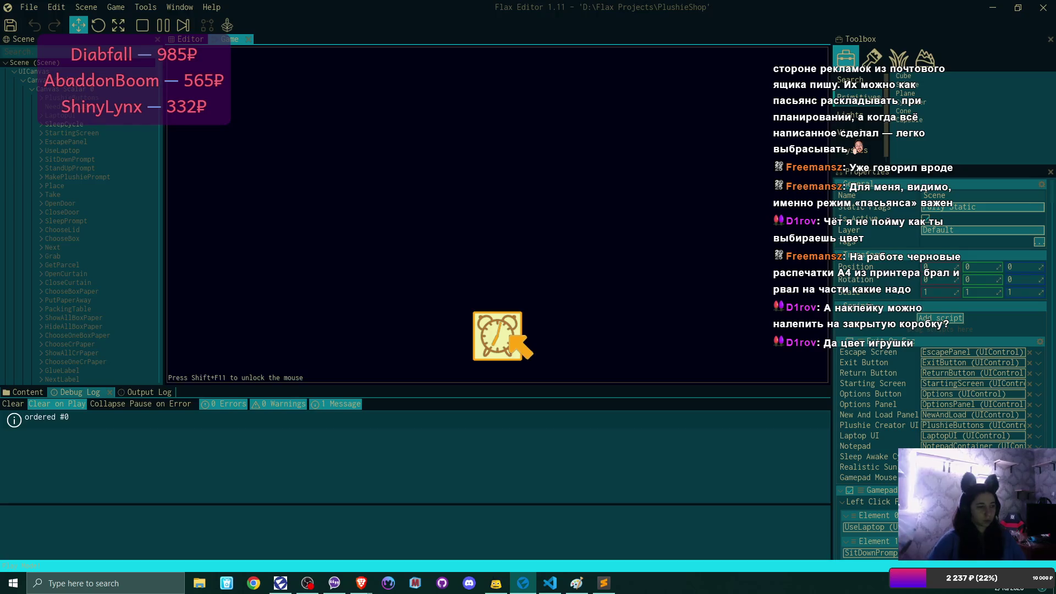
pyautogui.click(510, 336)
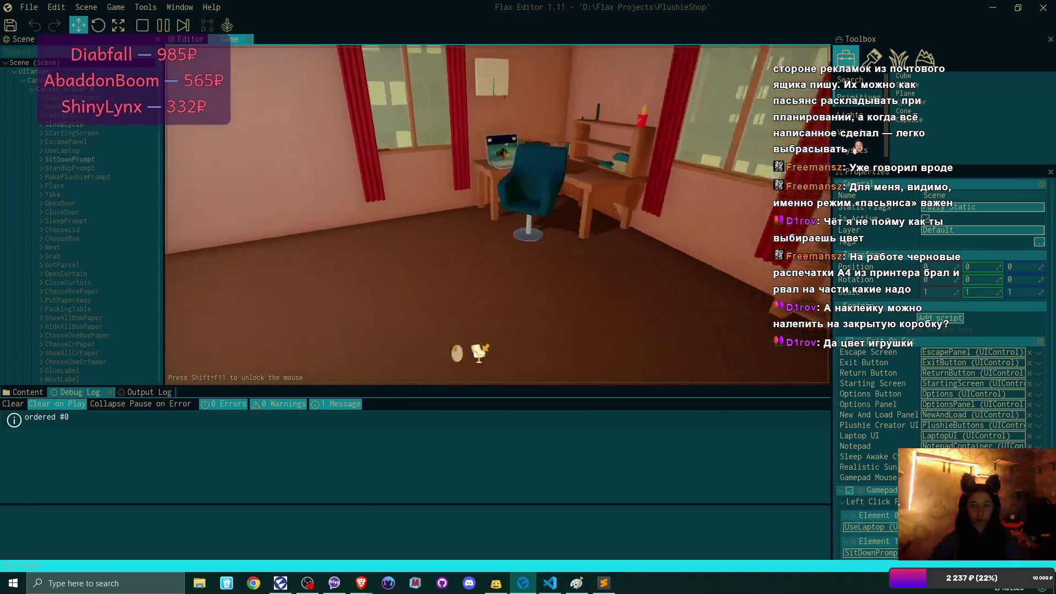
pyautogui.click(479, 352)
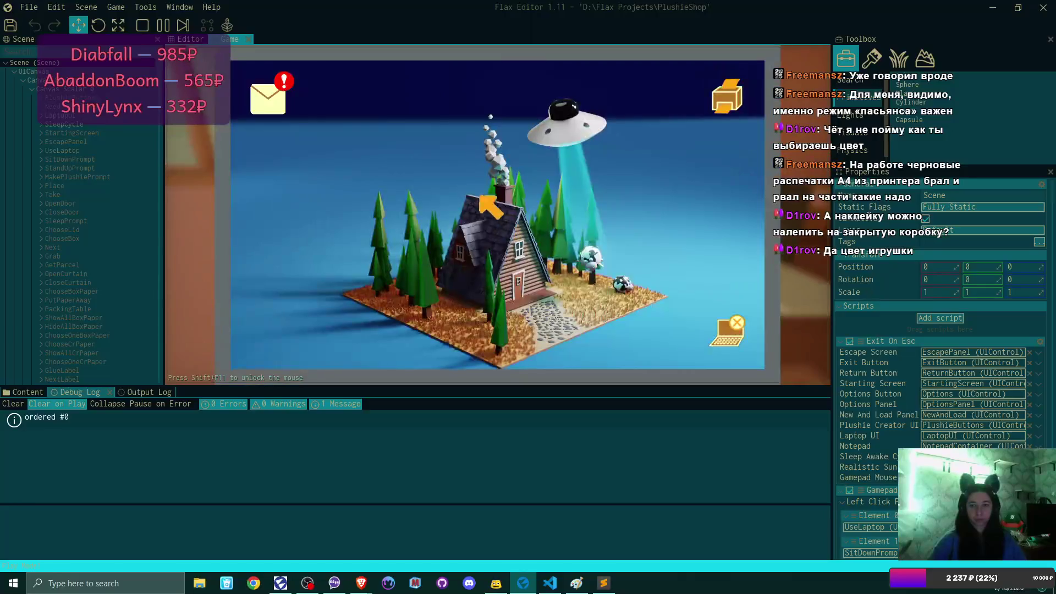
# Read the customer's new email, then add the $4 plushie item to the supplies cart
pyautogui.click(270, 90)
pyautogui.click(462, 164)
pyautogui.click(500, 269)
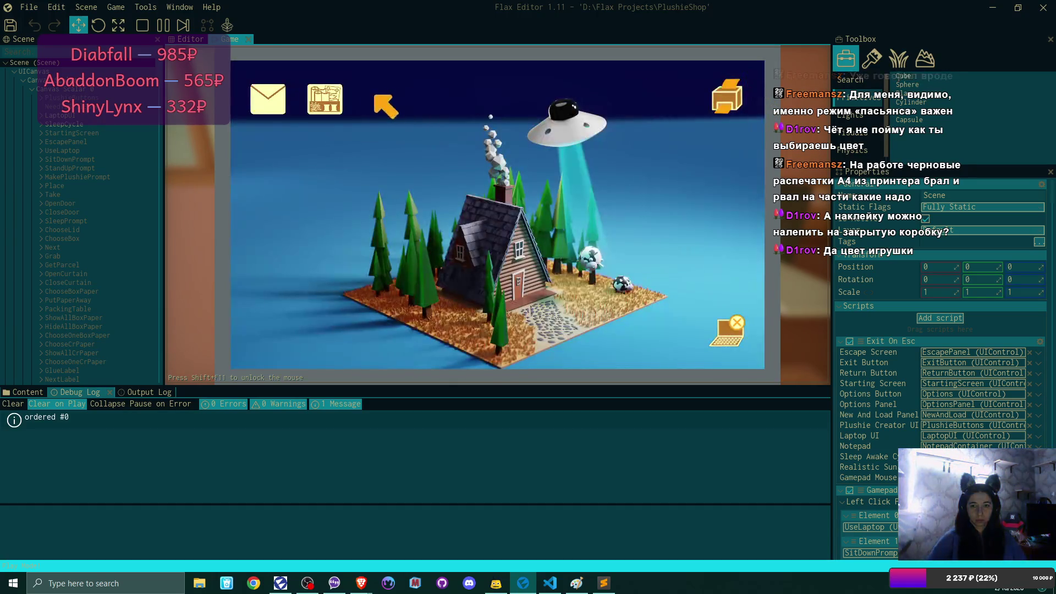
pyautogui.click(332, 99)
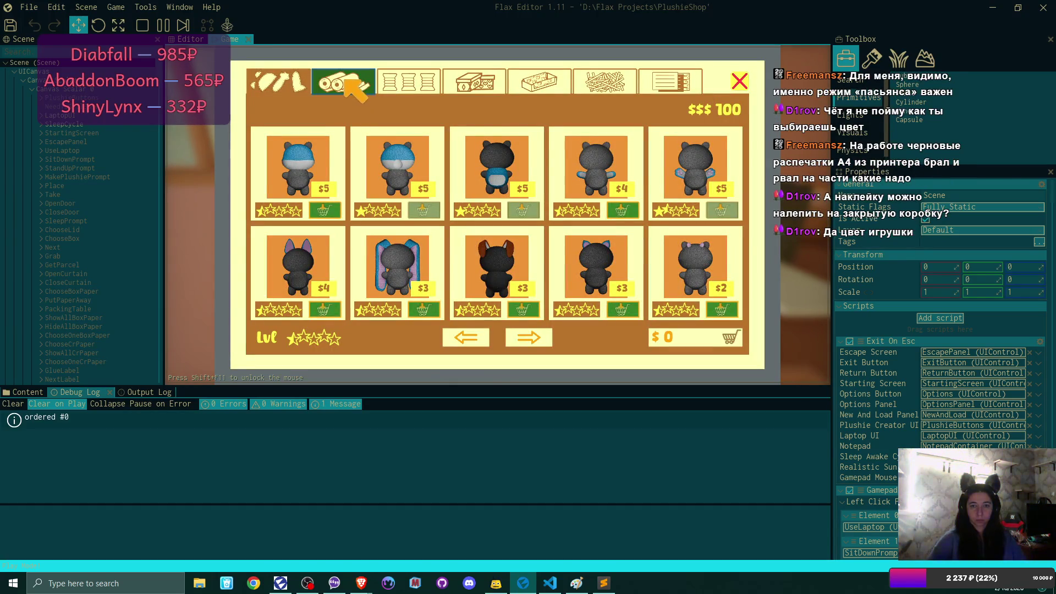
pyautogui.click(323, 309)
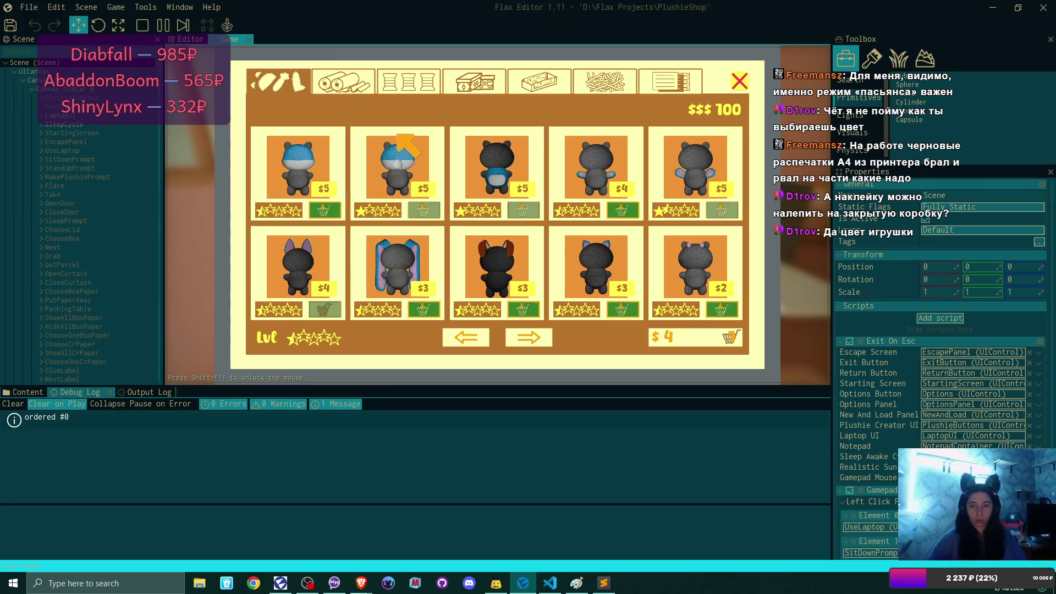
# Add two teal fabric rolls and one pink fabric roll to the cart
pyautogui.click(336, 82)
pyautogui.click(338, 311)
pyautogui.click(328, 310)
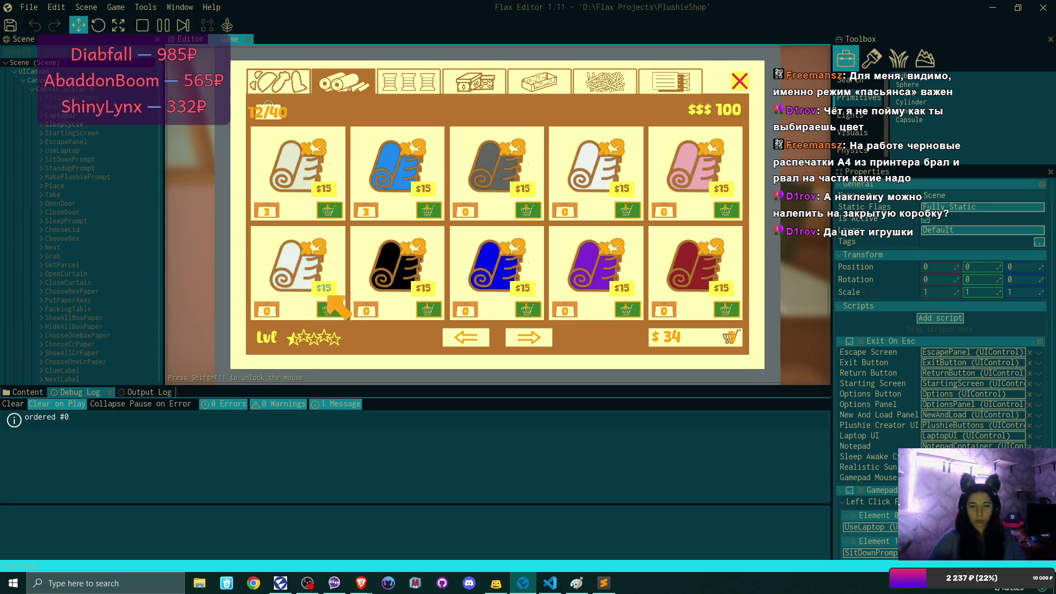
pyautogui.click(722, 211)
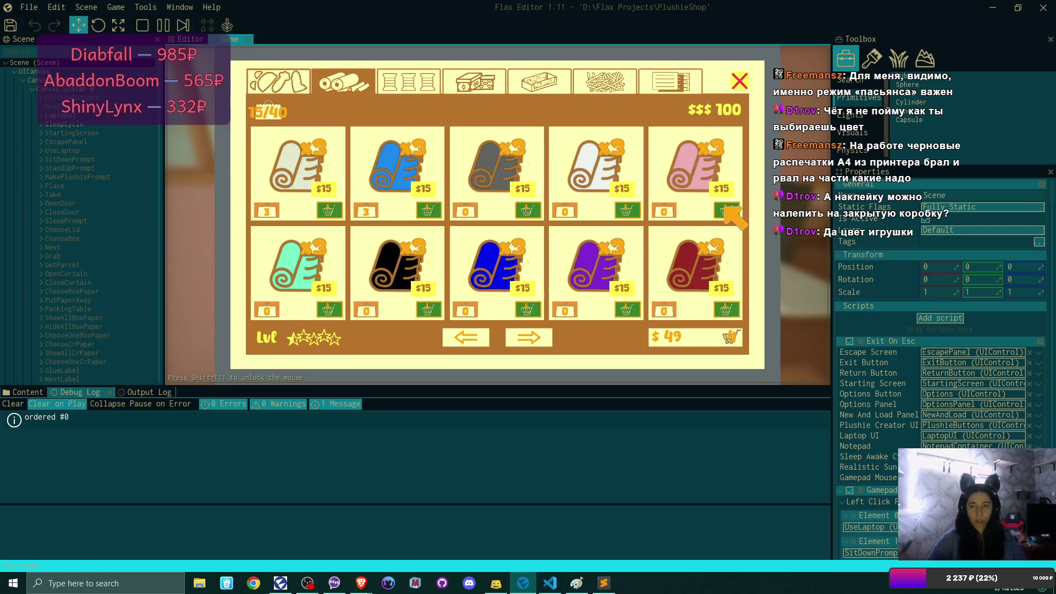
# Browse the thread spool pages and add the mint and pink spools to the cart
pyautogui.click(417, 89)
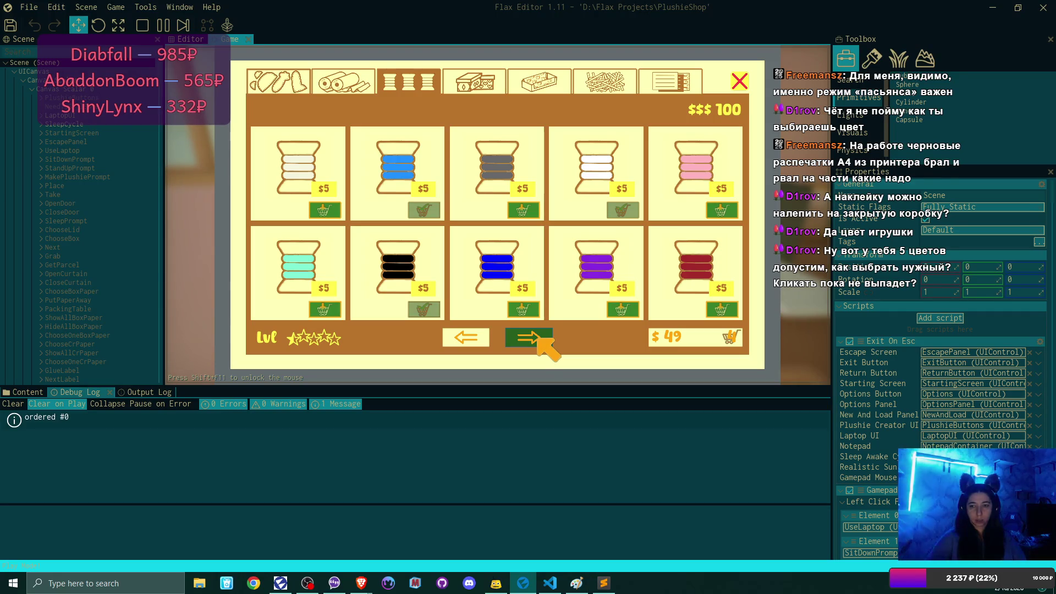
pyautogui.click(539, 338)
pyautogui.click(539, 338)
pyautogui.click(539, 338)
pyautogui.click(539, 338)
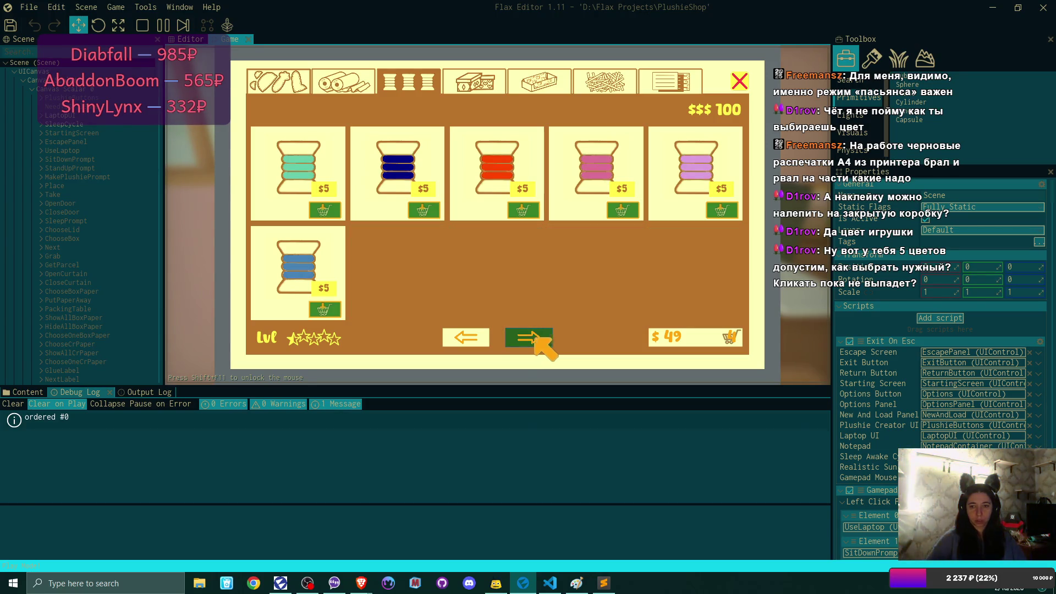
pyautogui.click(469, 337)
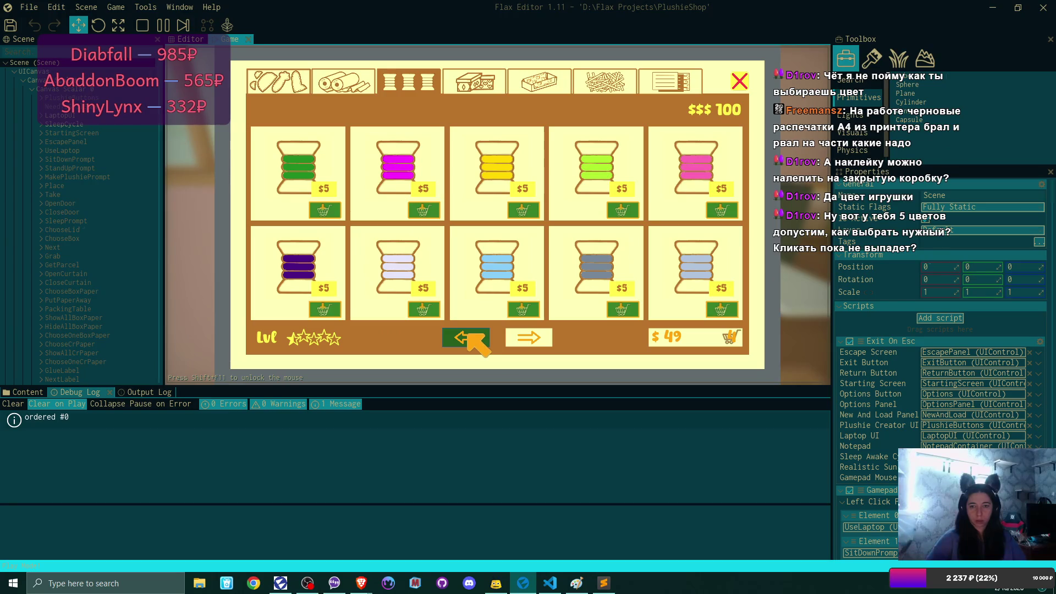
pyautogui.click(468, 337)
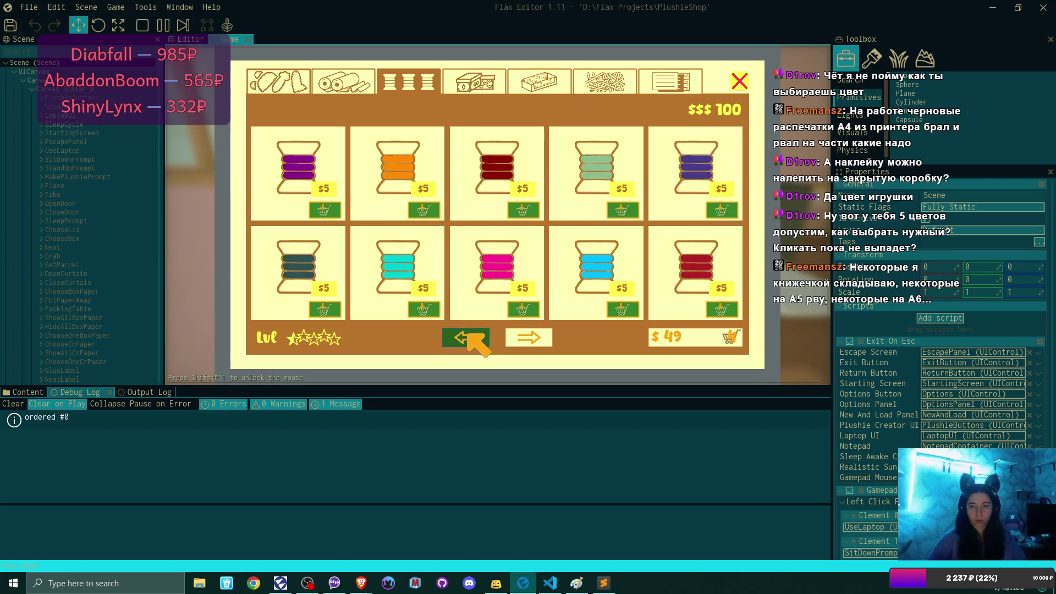
pyautogui.click(468, 337)
pyautogui.click(469, 337)
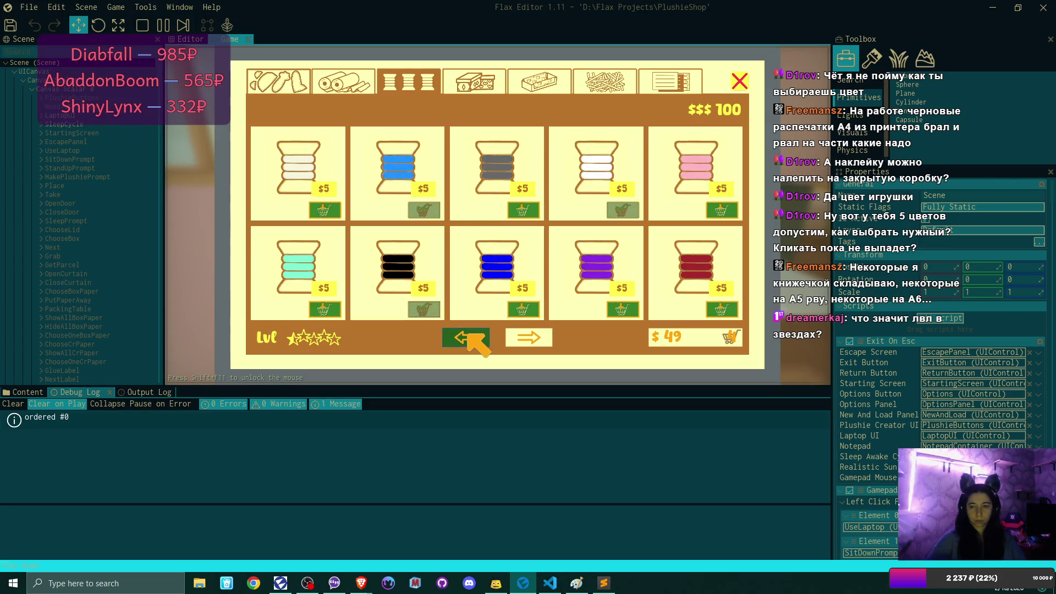
pyautogui.click(326, 309)
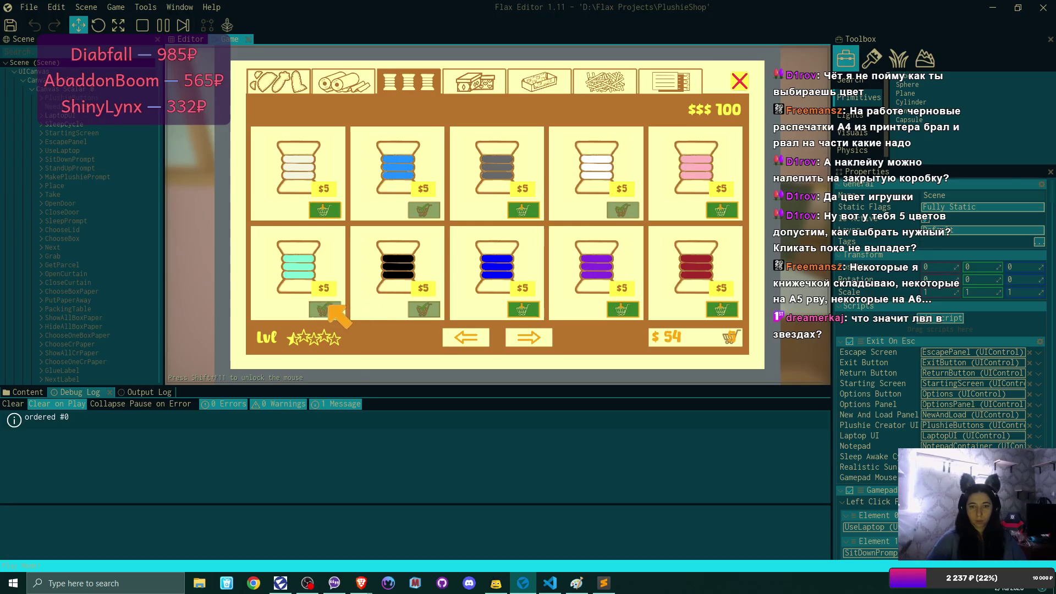
pyautogui.click(722, 211)
# Add four $10 shipping boxes and review the $99 cart
pyautogui.click(476, 82)
pyautogui.click(332, 210)
pyautogui.click(426, 210)
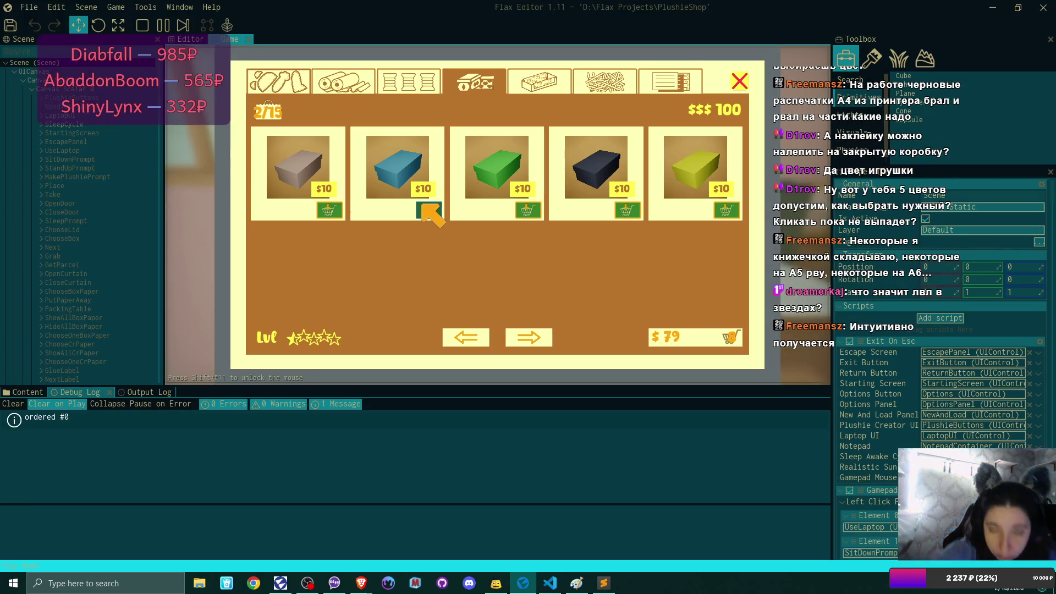
pyautogui.click(520, 216)
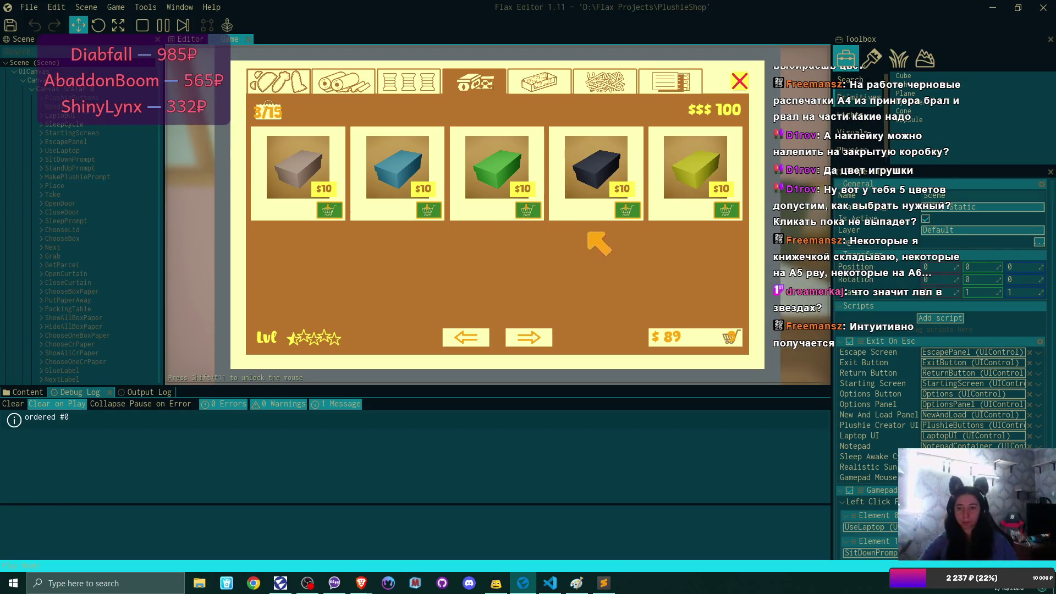
pyautogui.click(629, 215)
pyautogui.click(688, 339)
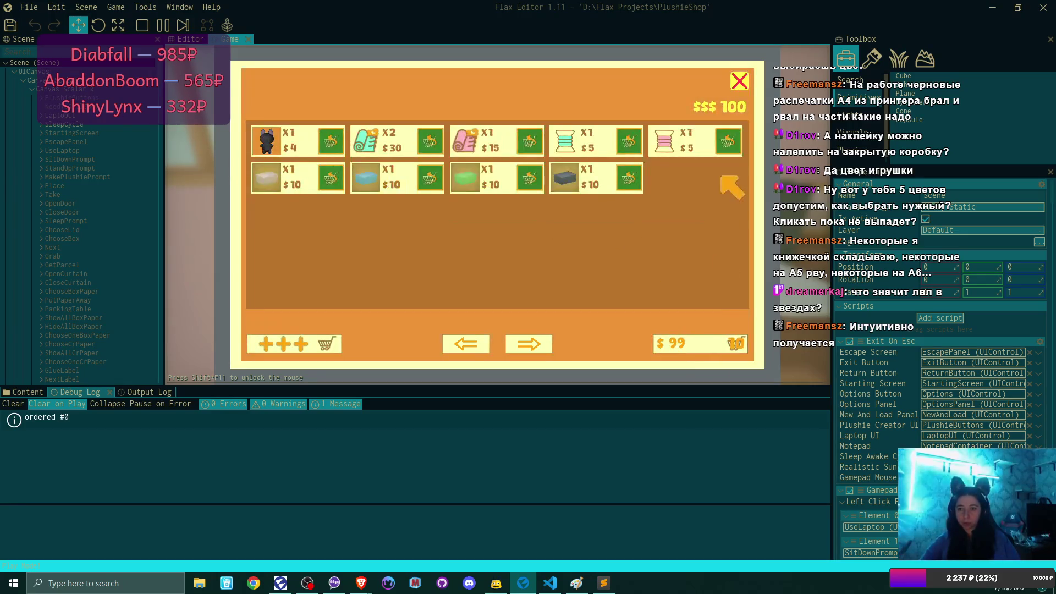
# Place the $99 supplies order, dismiss the parcel notice, and leave the laptop
pyautogui.click(691, 340)
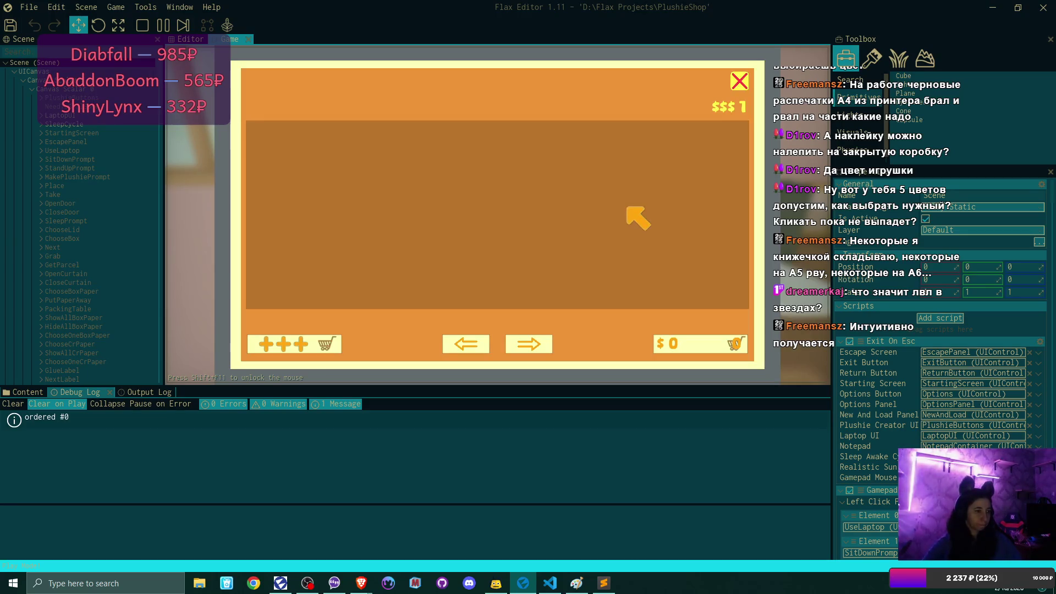
pyautogui.click(748, 82)
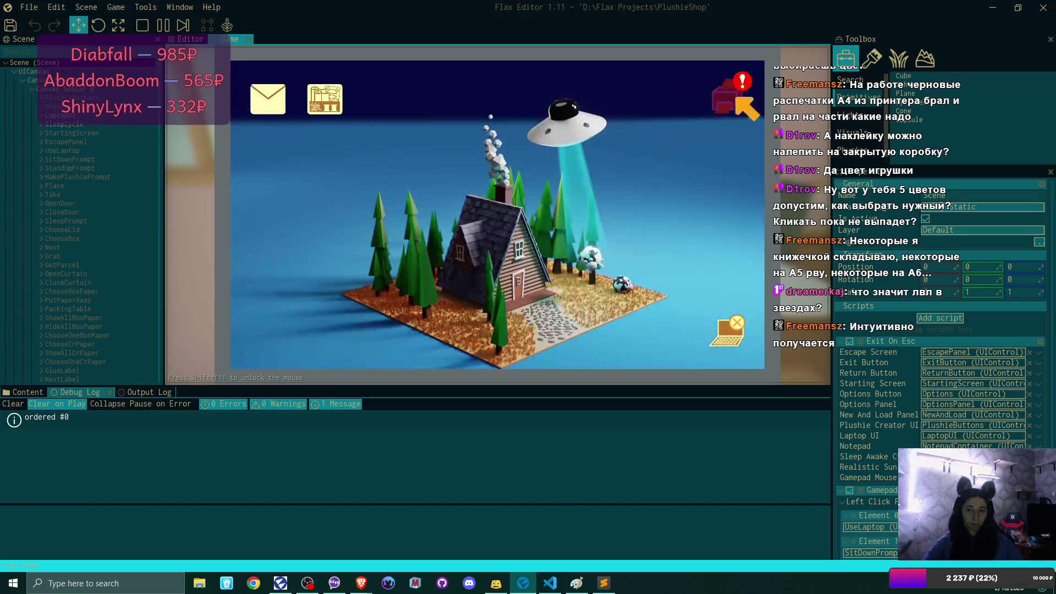
pyautogui.click(750, 94)
pyautogui.click(352, 198)
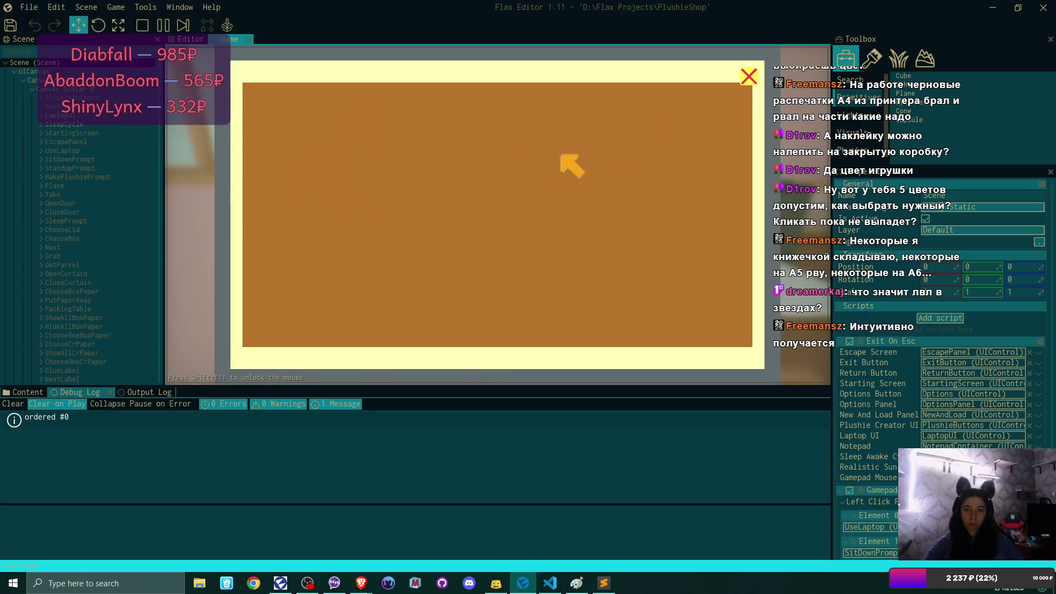
pyautogui.click(748, 77)
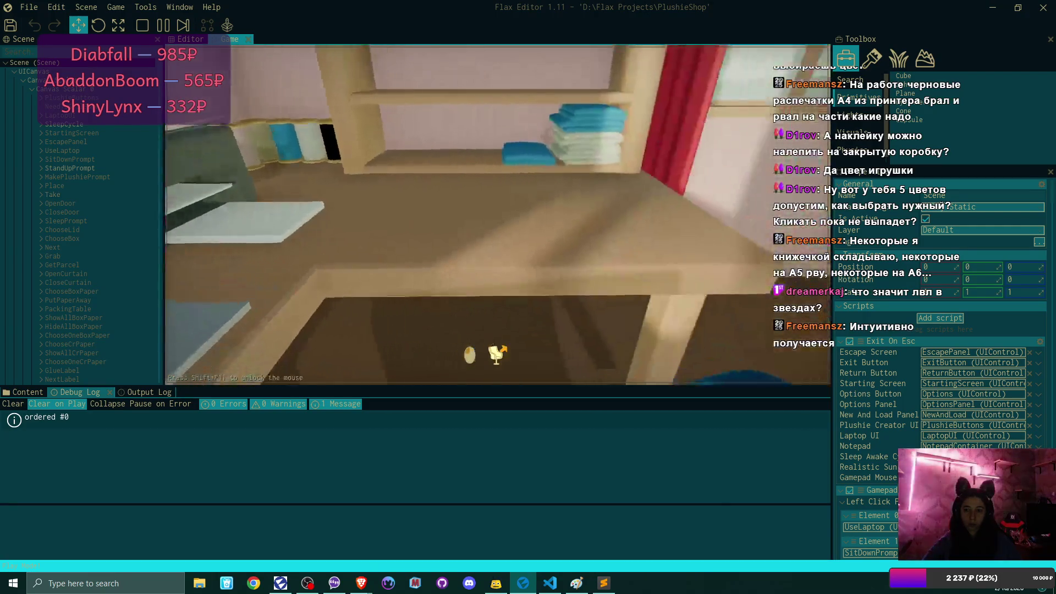
pyautogui.click(480, 352)
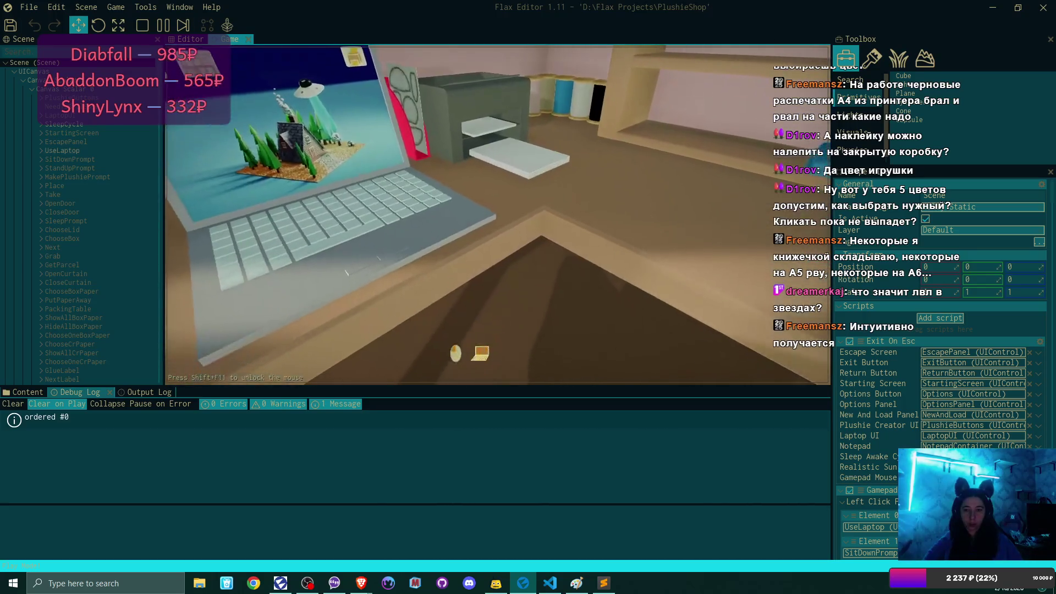
# Turn the view with S, then pause on the Main Menu/Options/Continue save warning
pyautogui.press('s')
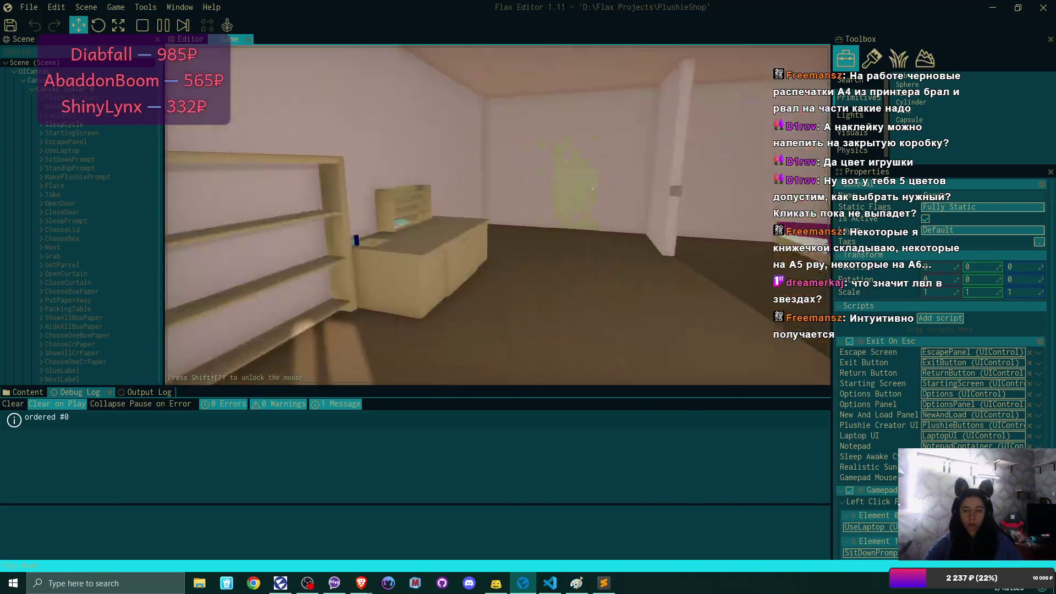
pyautogui.press('Escape')
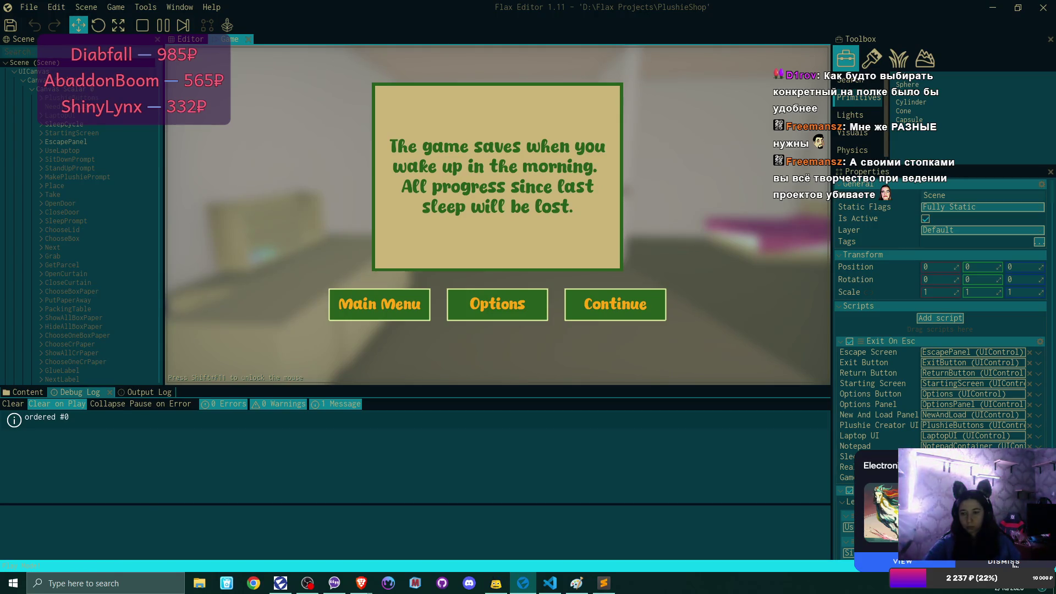
# Dismiss the stream notification and exit the background app from the system tray
pyautogui.click(1015, 564)
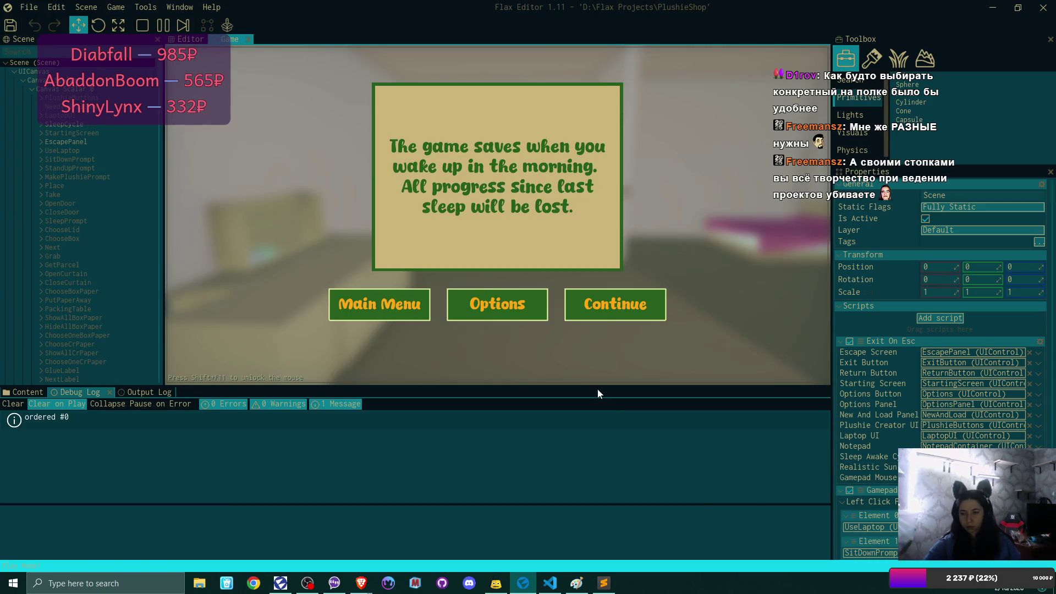
pyautogui.click(912, 589)
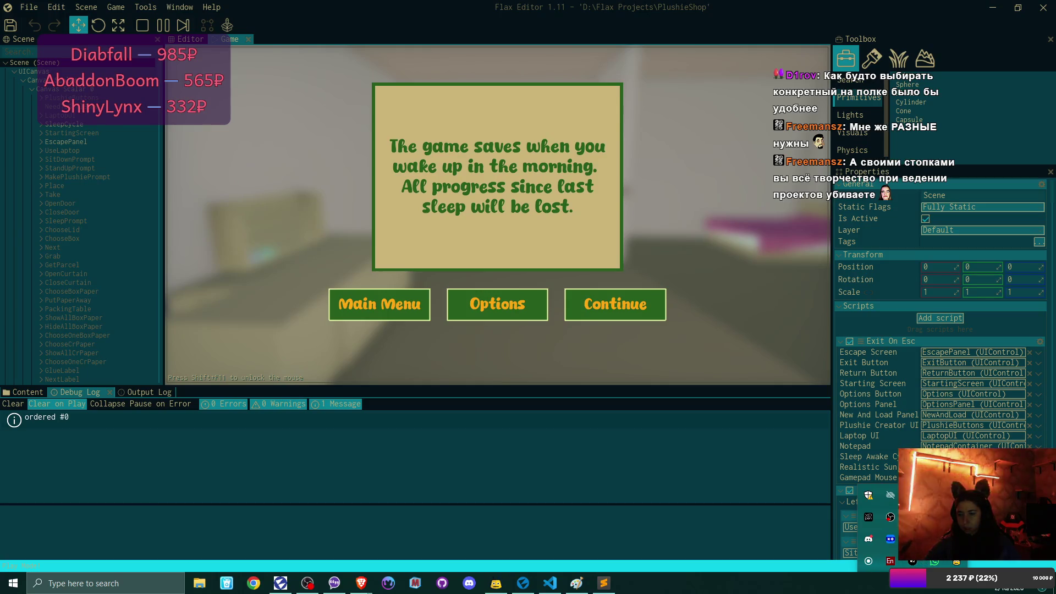
pyautogui.rightClick(914, 562)
pyautogui.click(950, 563)
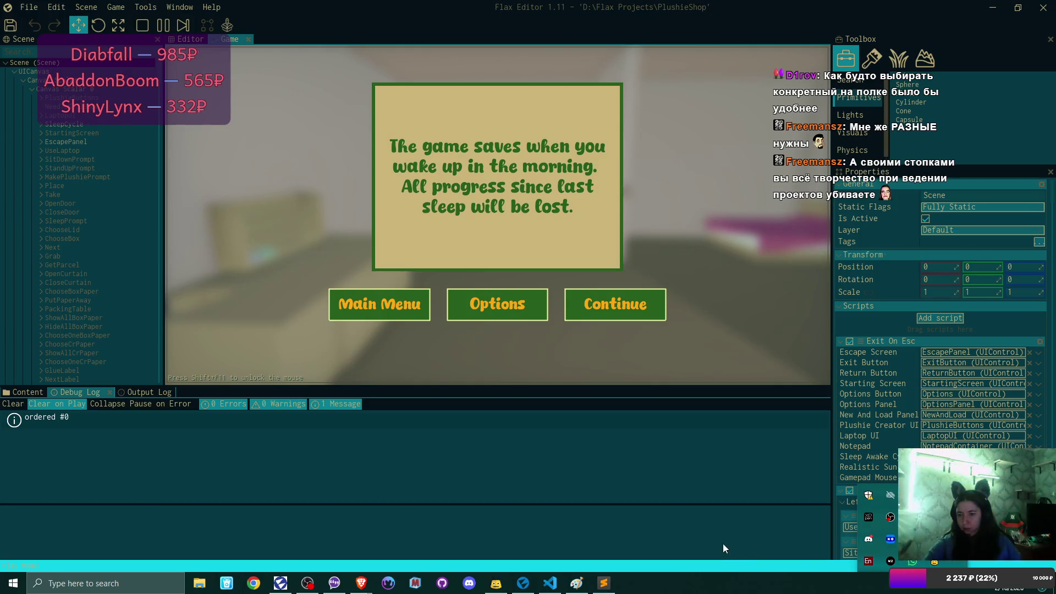
pyautogui.click(694, 502)
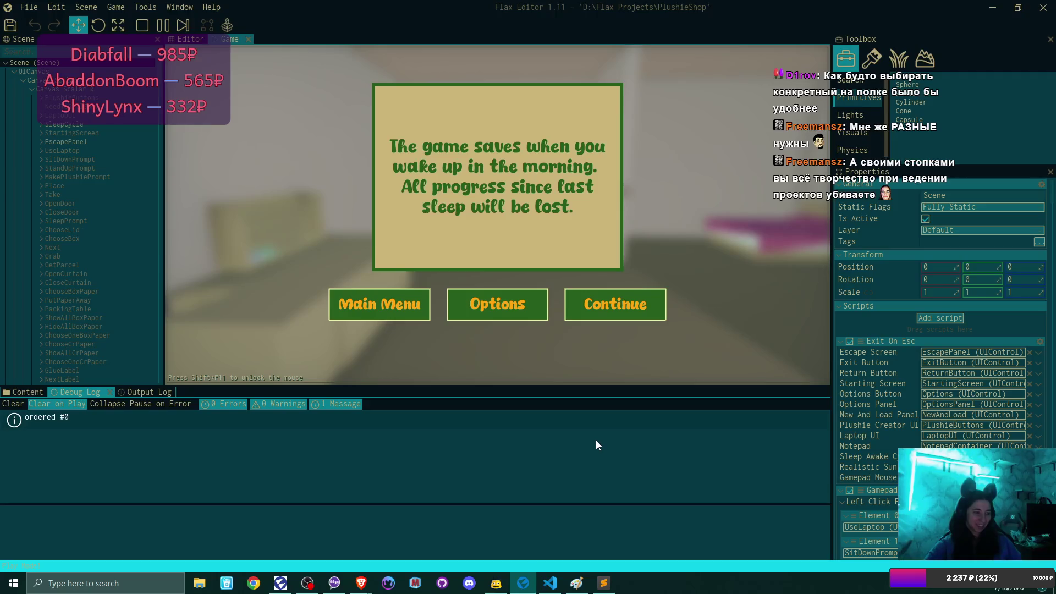
# Resume the paused game with Continue and walk across the bedroom toward the door
pyautogui.click(516, 369)
pyautogui.click(638, 305)
pyautogui.press('w')
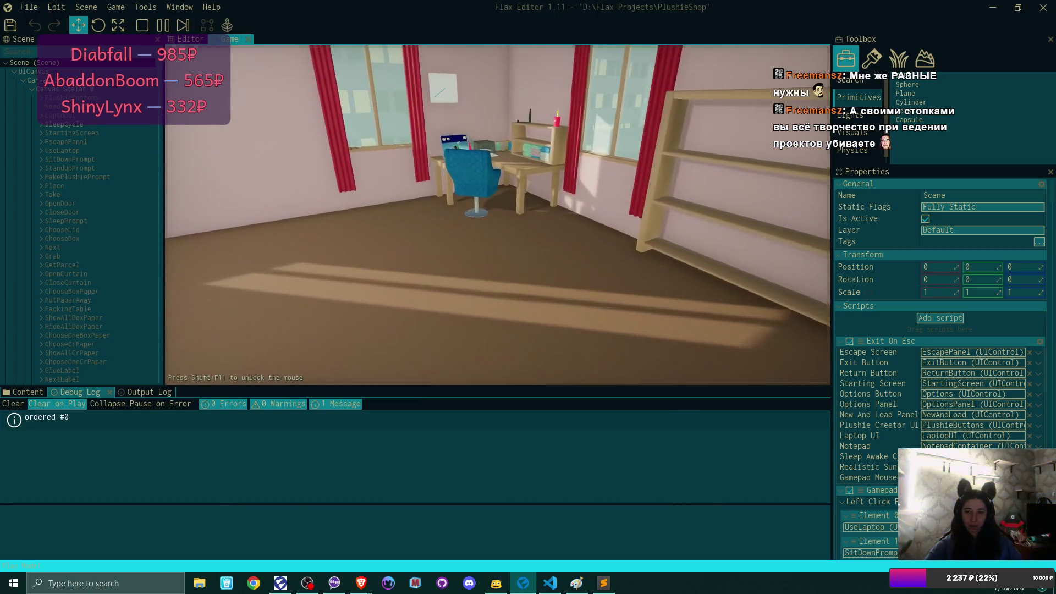
# At the desk laptop, open the Bmail email about selling plushies and unlock the shop
pyautogui.press('w')
pyautogui.click(498, 214)
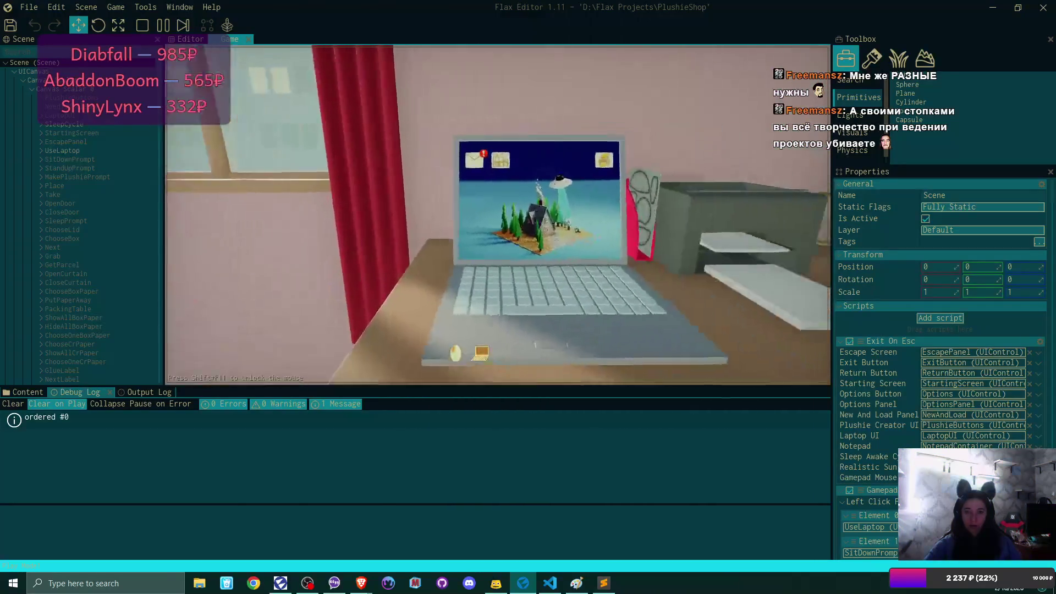
pyautogui.click(268, 99)
pyautogui.click(463, 187)
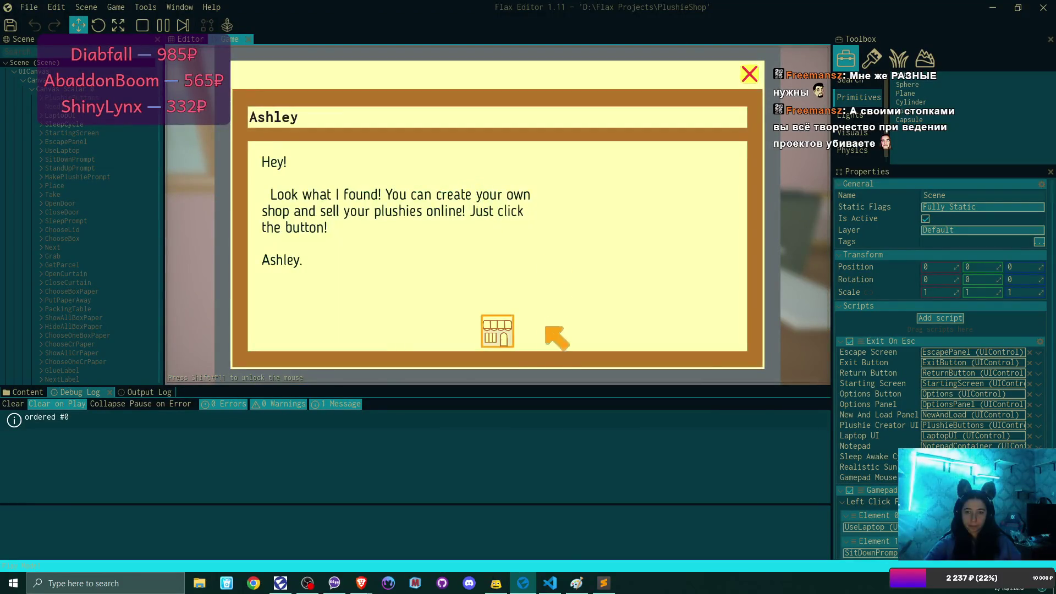
pyautogui.click(500, 331)
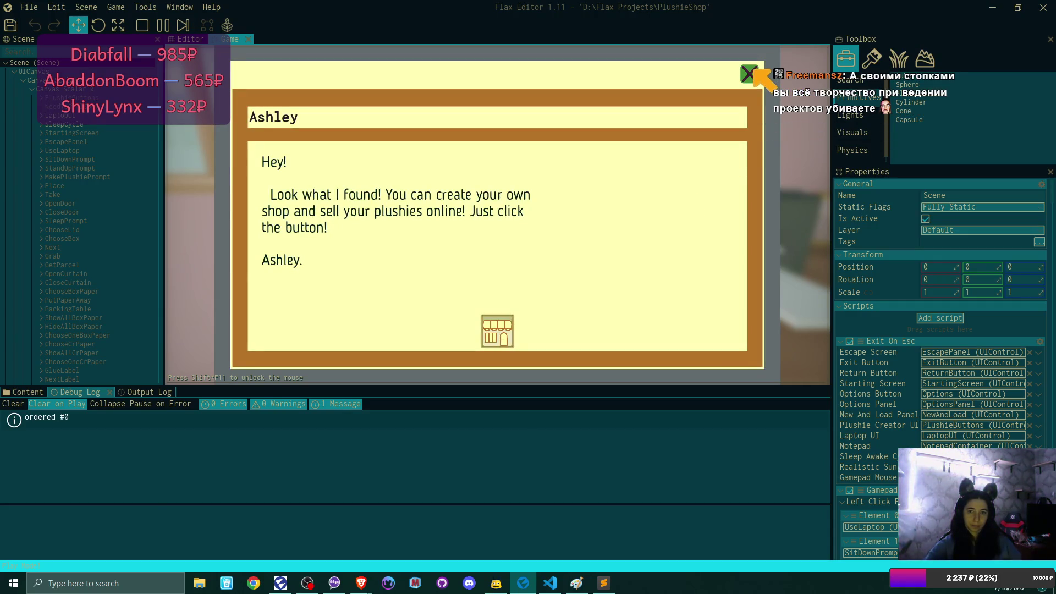
# Close the email and inbox, open the new shop, and confirm its name
pyautogui.click(752, 71)
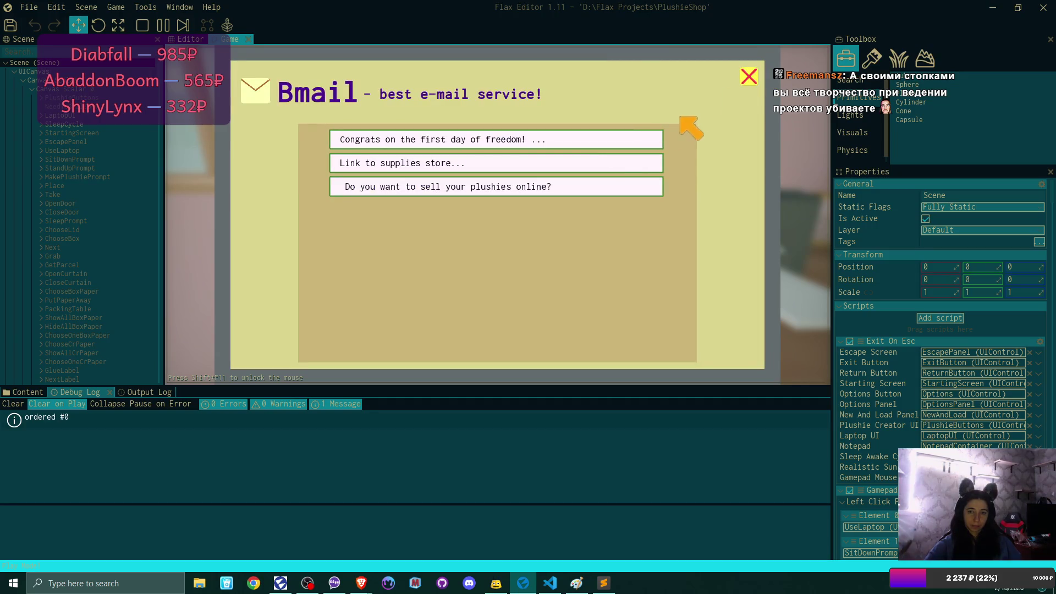
pyautogui.click(747, 78)
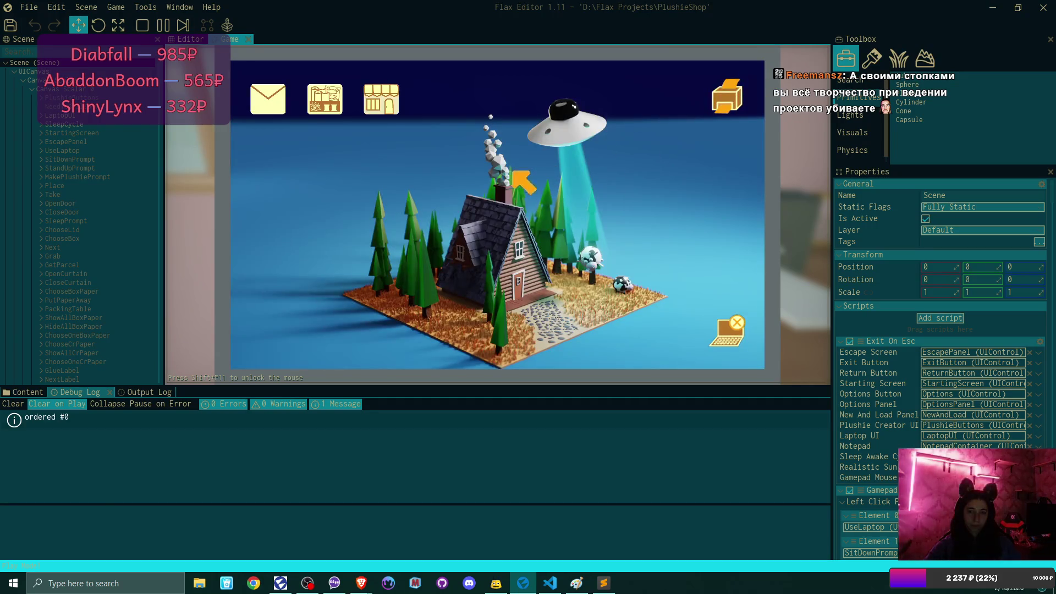
pyautogui.click(389, 101)
pyautogui.click(494, 247)
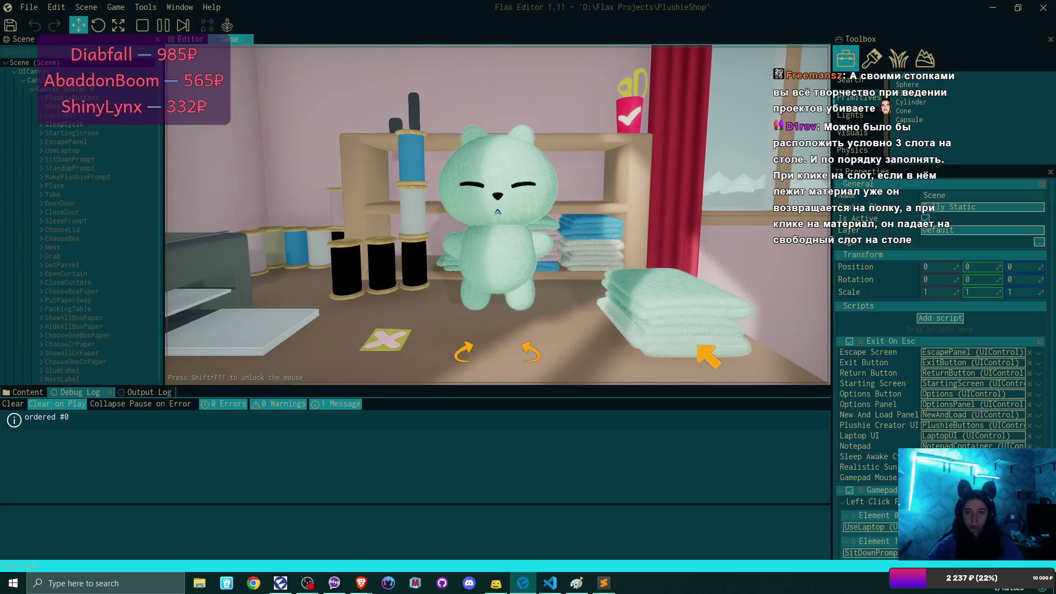
# Dye the plushie mint green, then lavender, add pointed cat ears, and finish crafting it
pyautogui.click(631, 113)
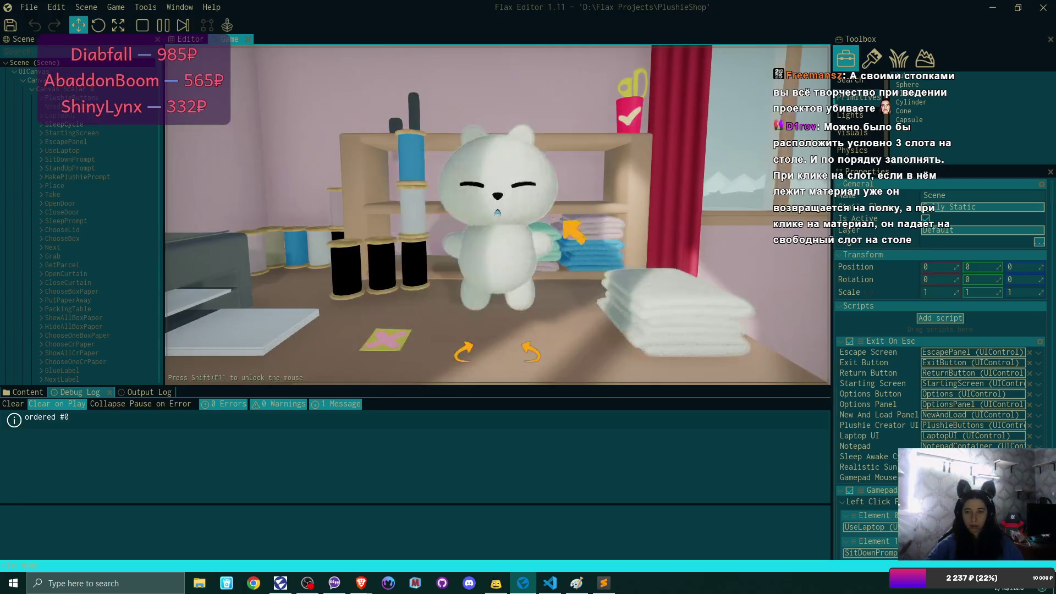
pyautogui.click(671, 307)
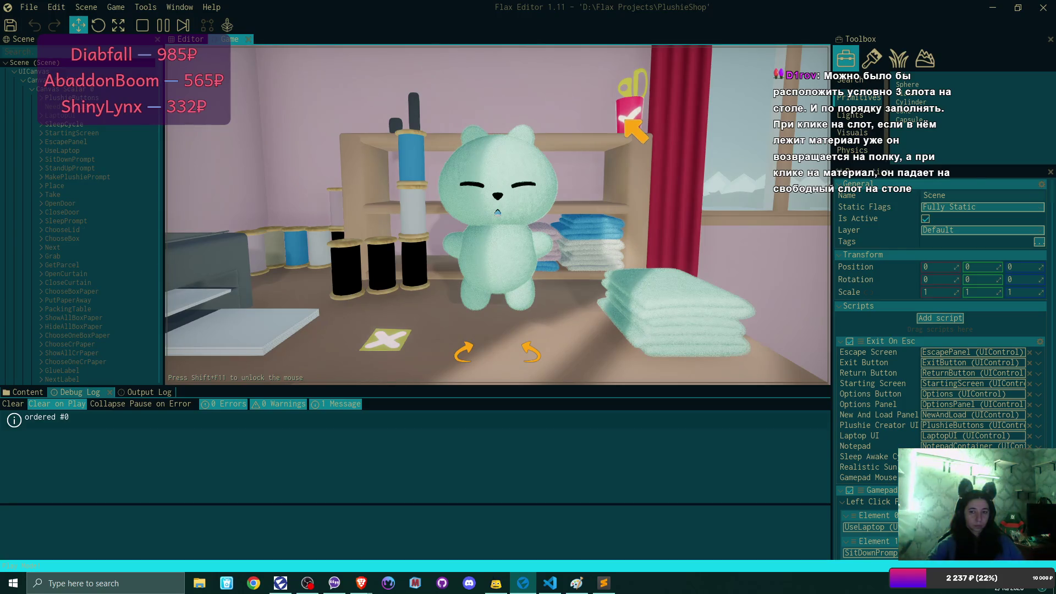
pyautogui.press('e')
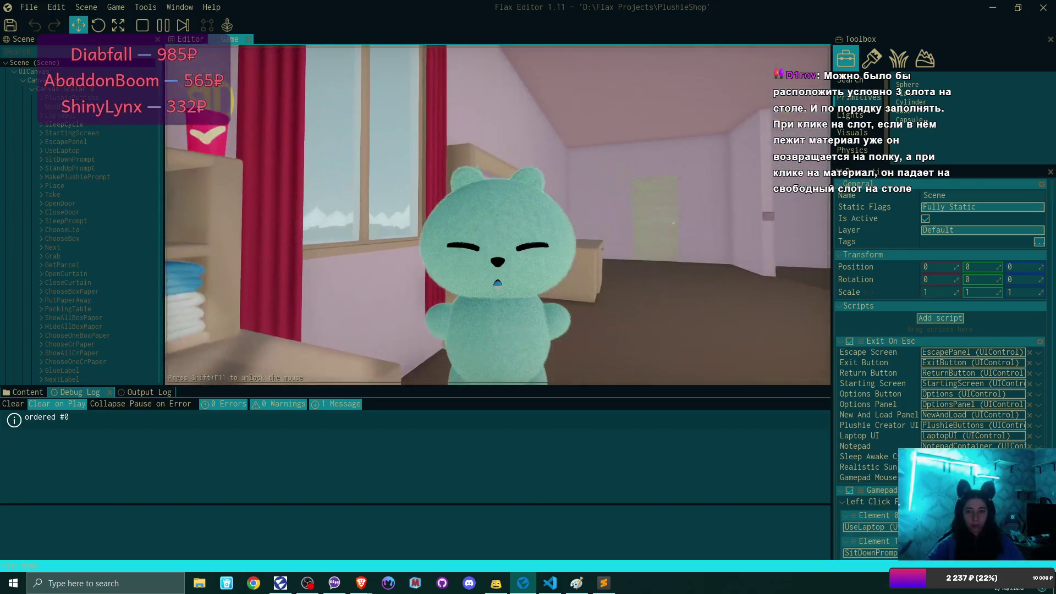
pyautogui.press('e')
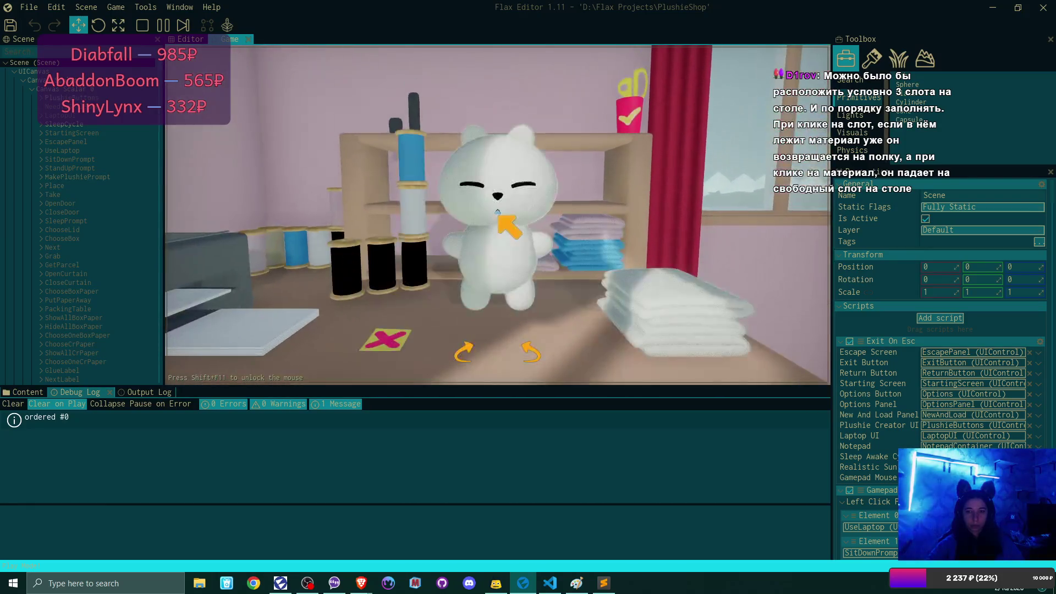
pyautogui.click(697, 319)
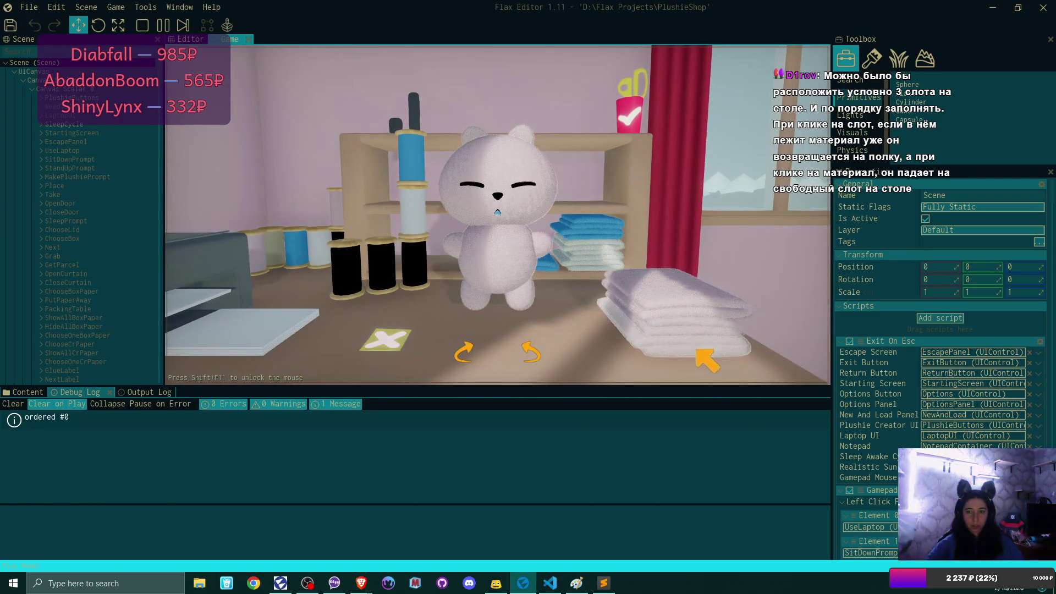
pyautogui.click(500, 118)
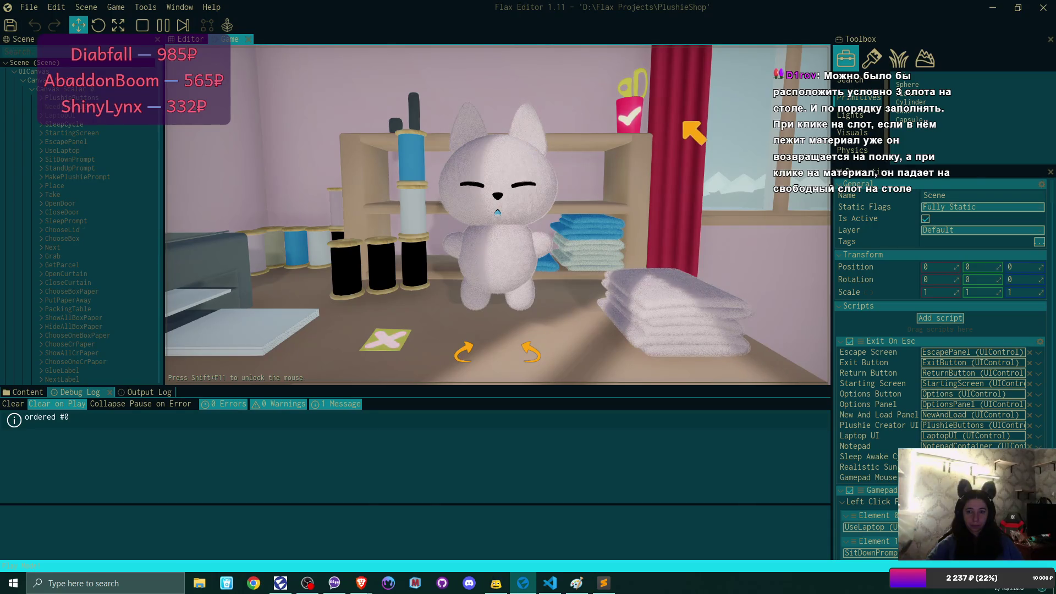
pyautogui.click(632, 120)
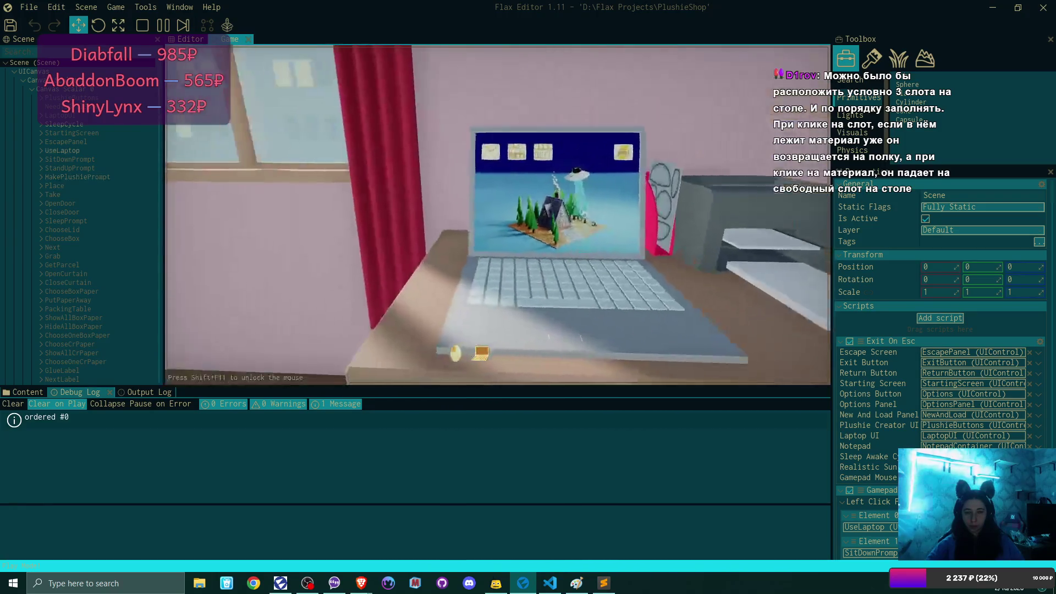
# Open the SuperPlushies store on the laptop and list the green plushie for $25
pyautogui.click(480, 353)
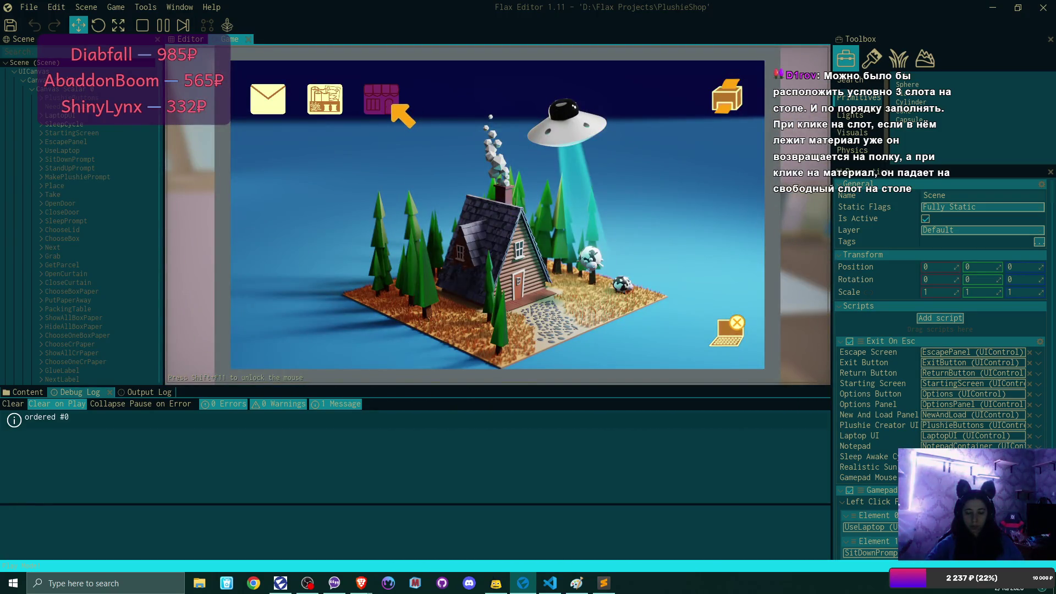
pyautogui.click(393, 106)
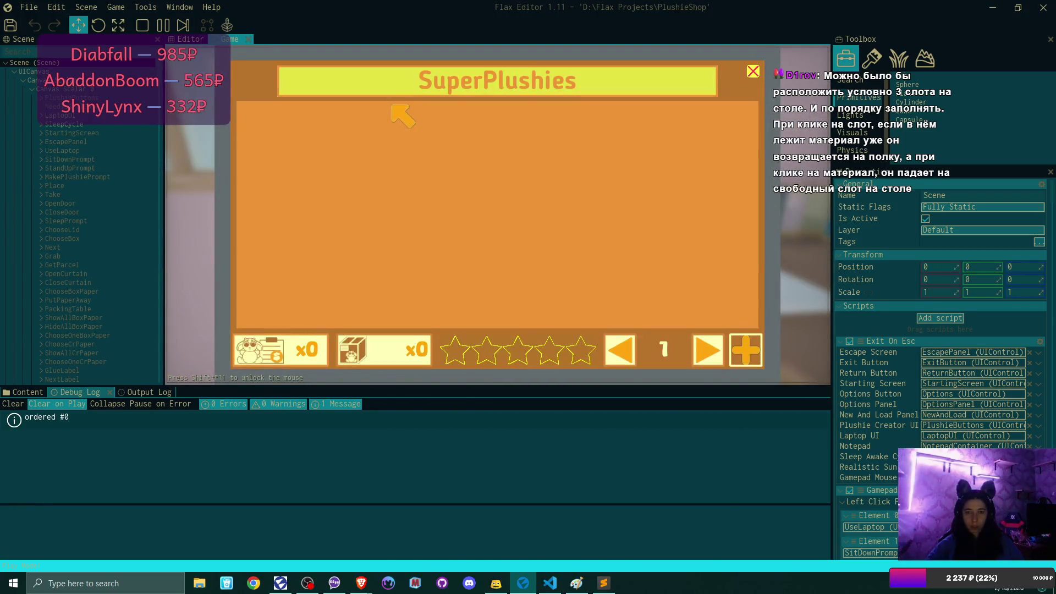
pyautogui.click(745, 350)
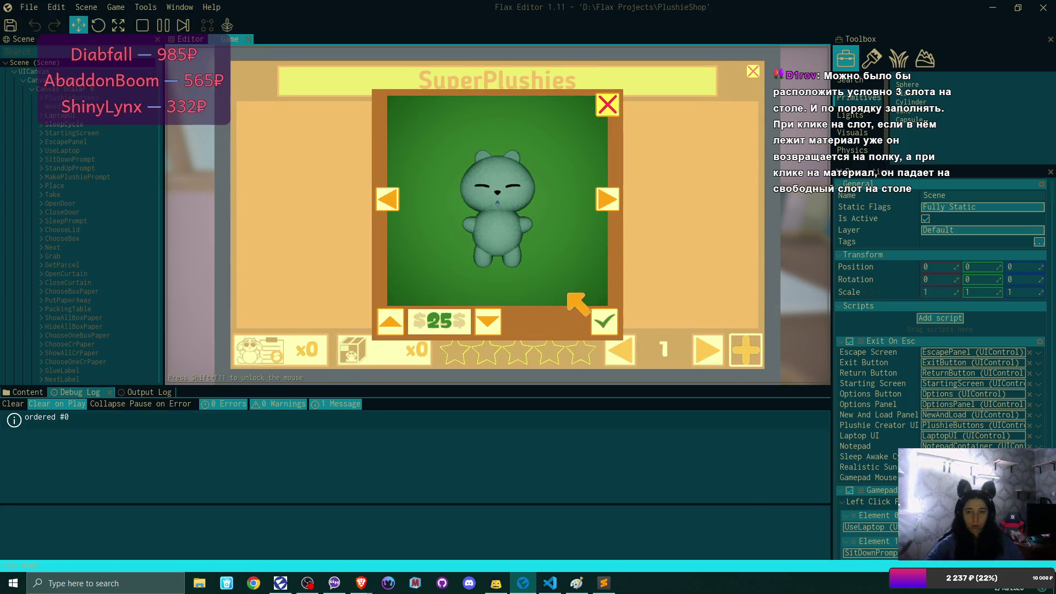
pyautogui.click(599, 317)
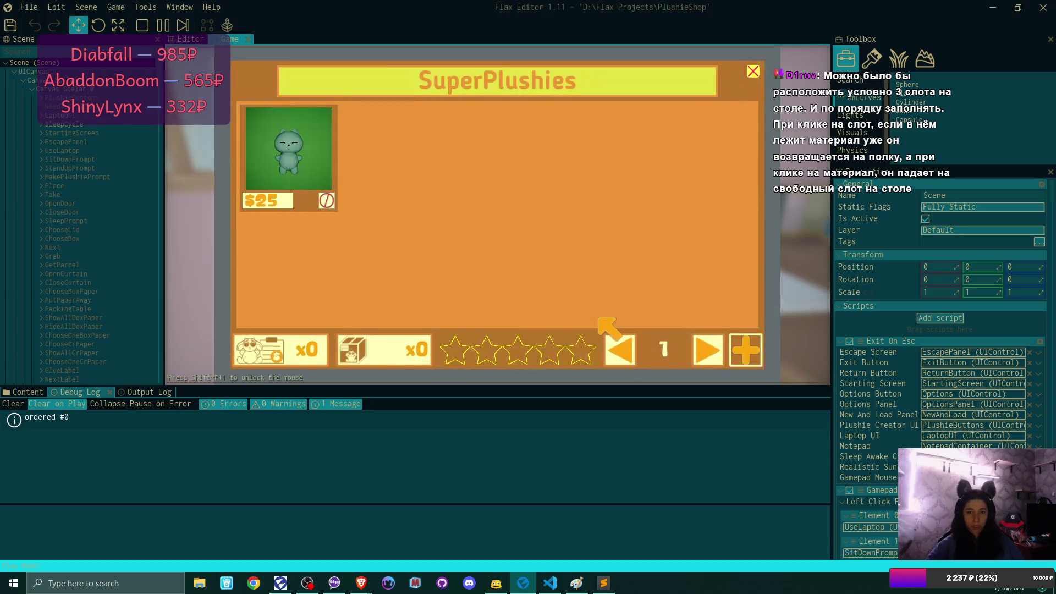
# List the pink plushie variant for $25, close the store, and step back into the room
pyautogui.click(745, 351)
pyautogui.click(607, 201)
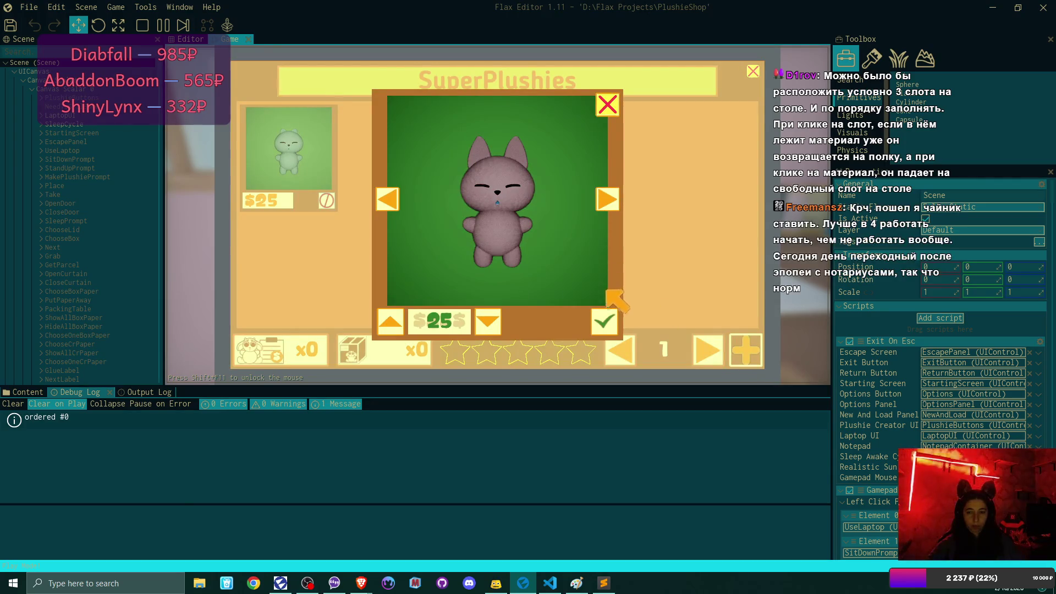
pyautogui.click(605, 321)
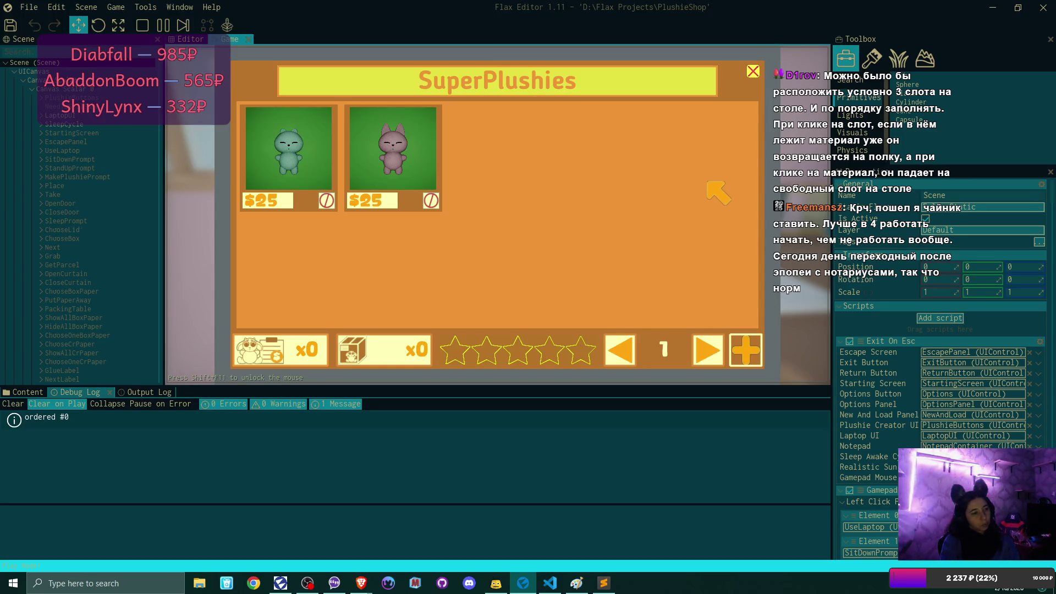
pyautogui.click(749, 70)
pyautogui.click(740, 341)
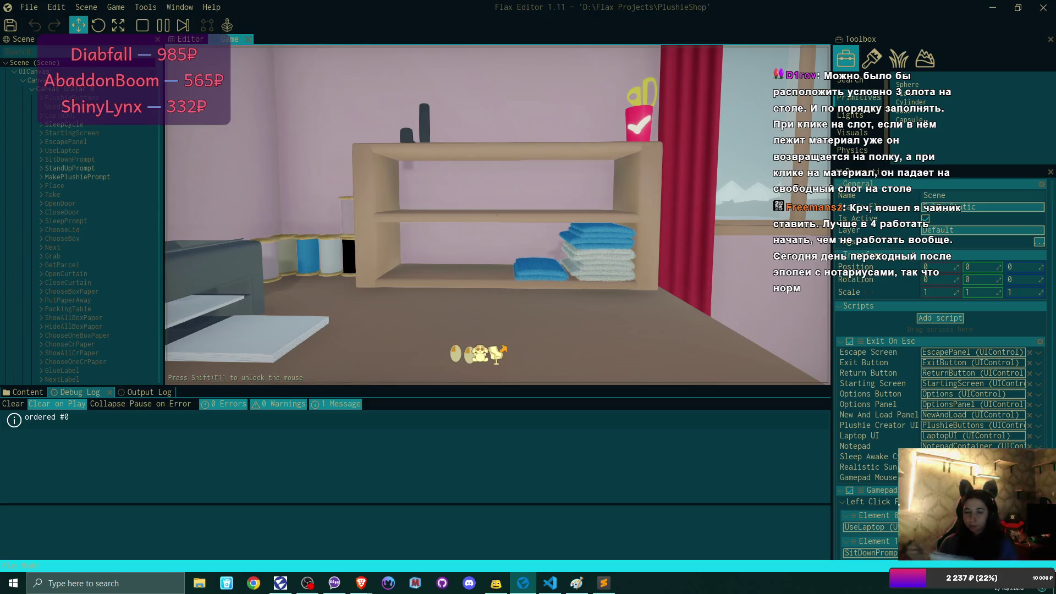
# Turn to face the shelf straight on, then go up close to the laptop screen
pyautogui.moveTo(498, 352)
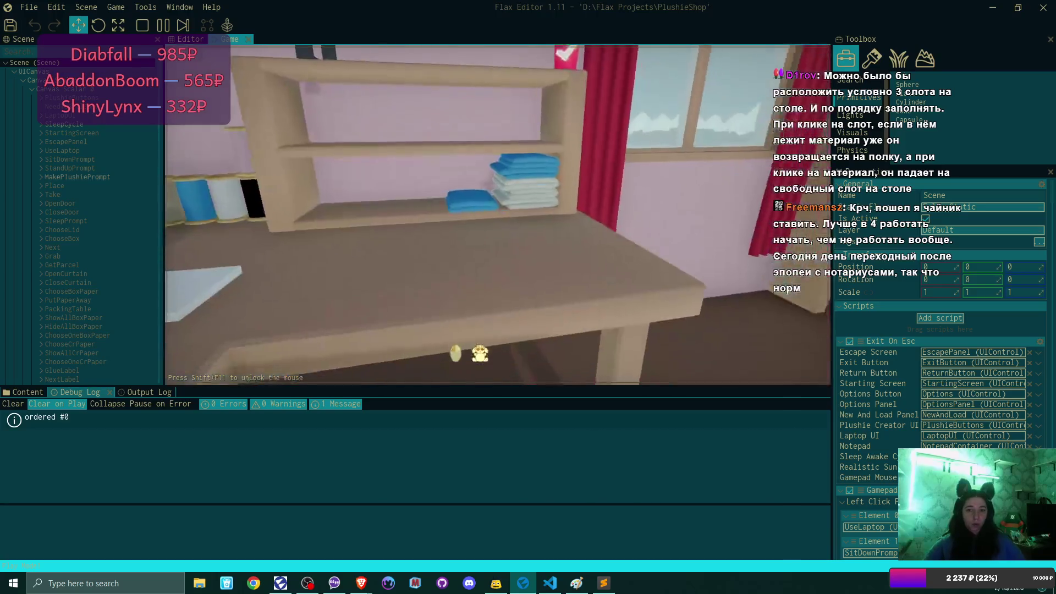
pyautogui.press('d')
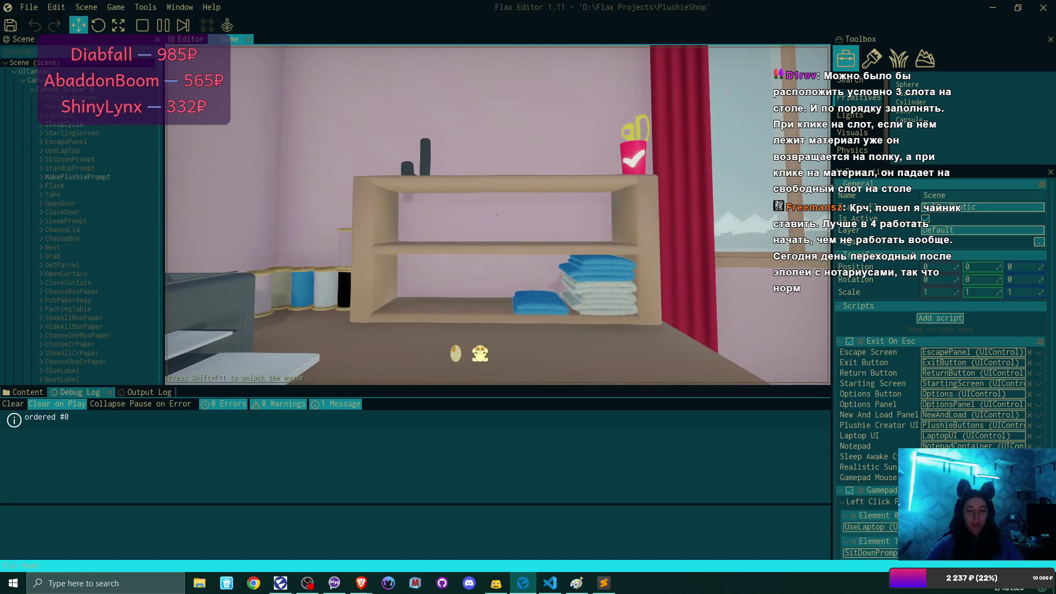
pyautogui.moveTo(497, 215)
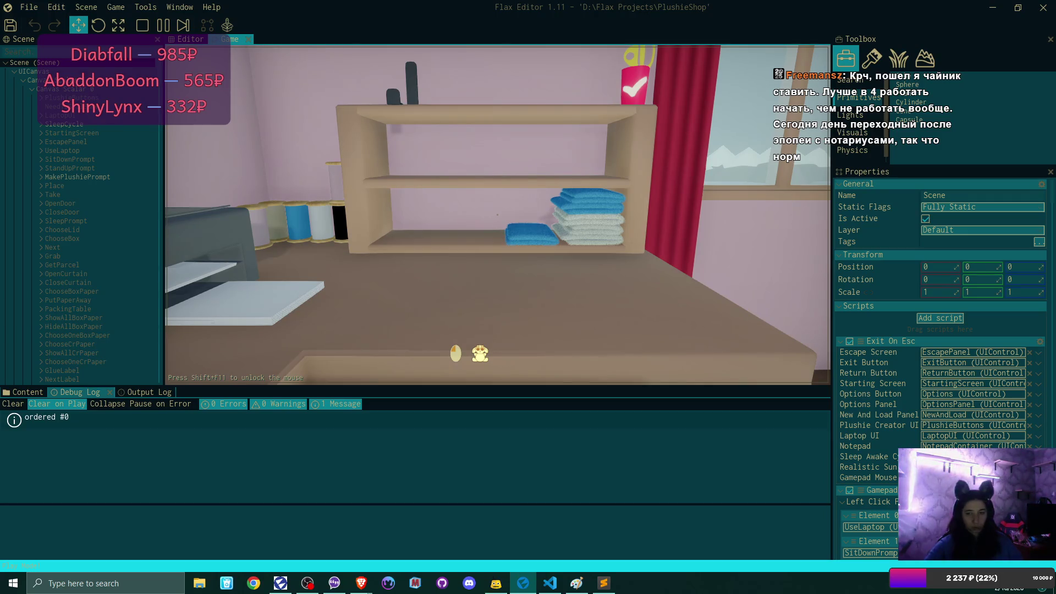
pyautogui.click(498, 215)
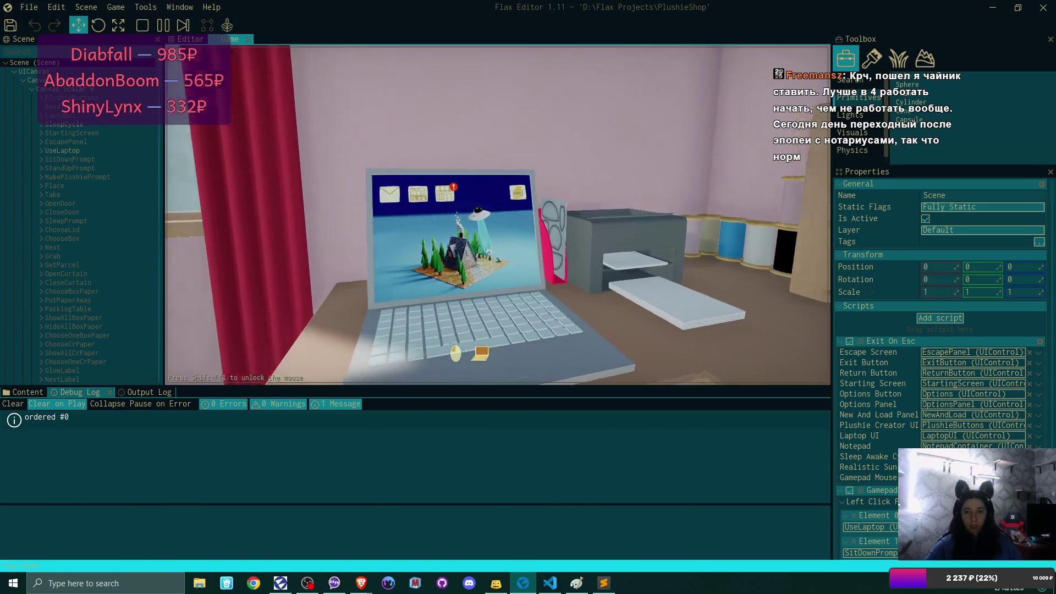
# Show the listed plushies' orders, reveal both shipping addresses, and close SuperPlushies
pyautogui.click(387, 117)
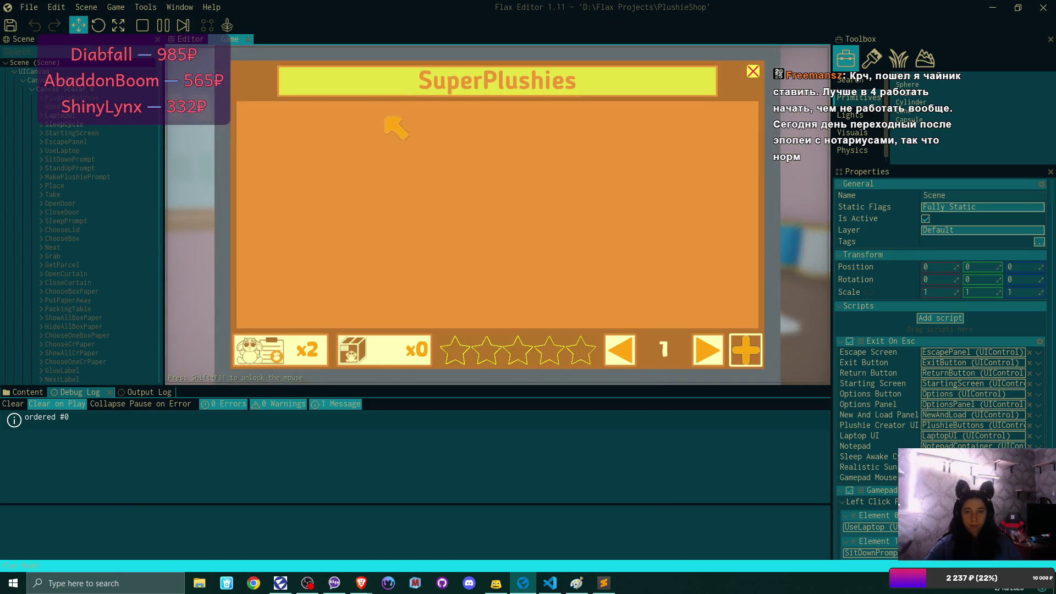
pyautogui.click(301, 338)
pyautogui.click(312, 198)
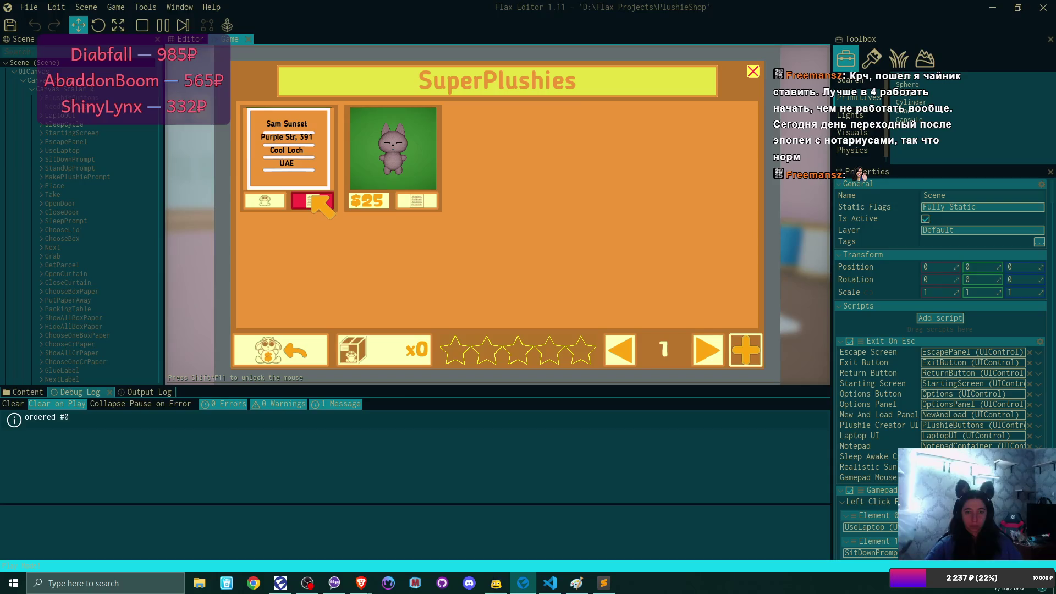
pyautogui.click(426, 201)
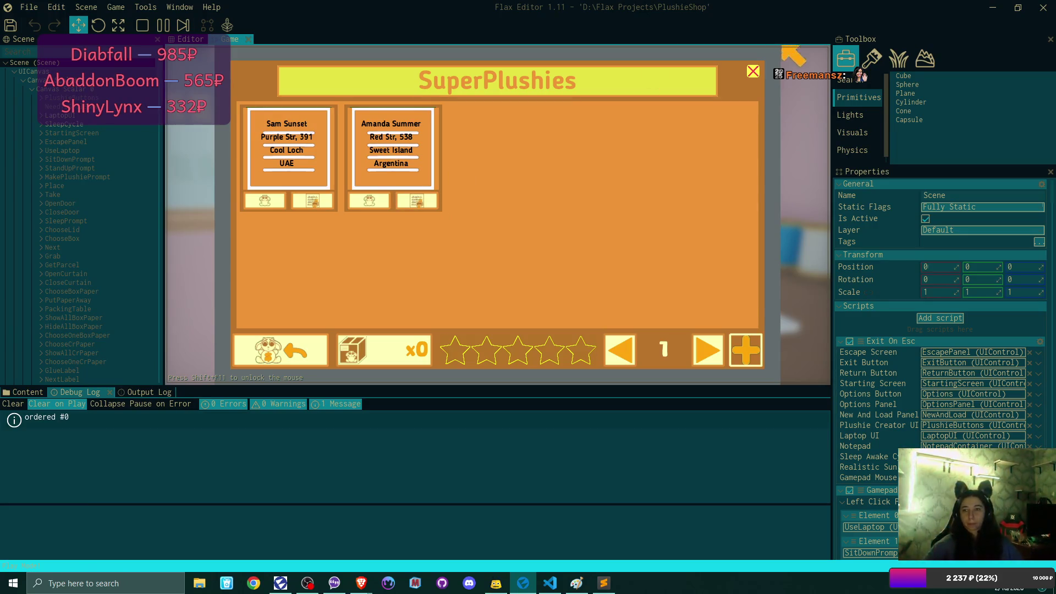
pyautogui.click(754, 72)
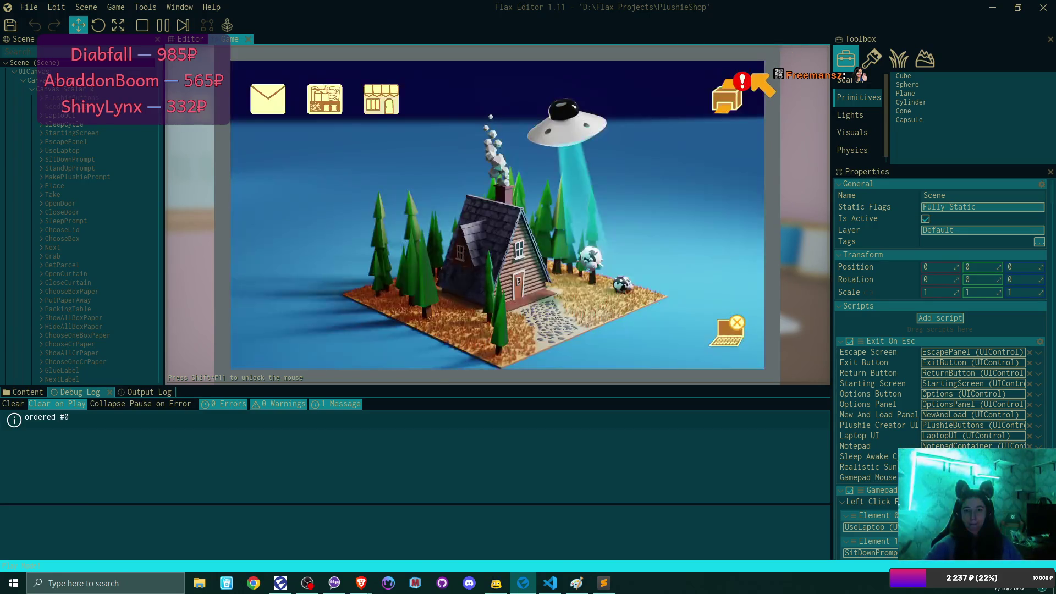
# On the shipping label board, recolour the first label bright green and send it to print
pyautogui.click(740, 93)
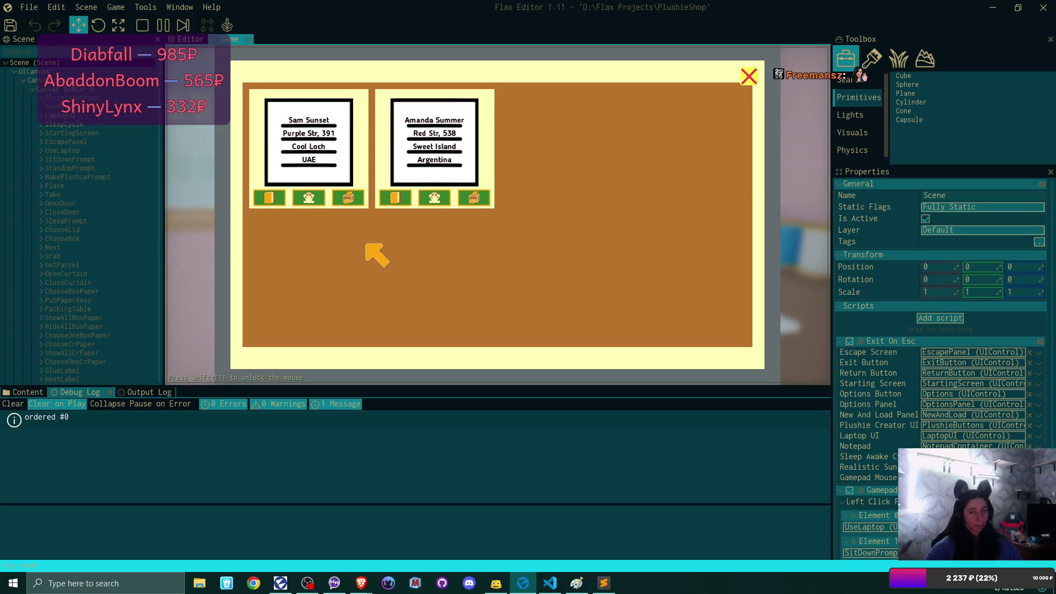
pyautogui.click(308, 199)
pyautogui.click(308, 199)
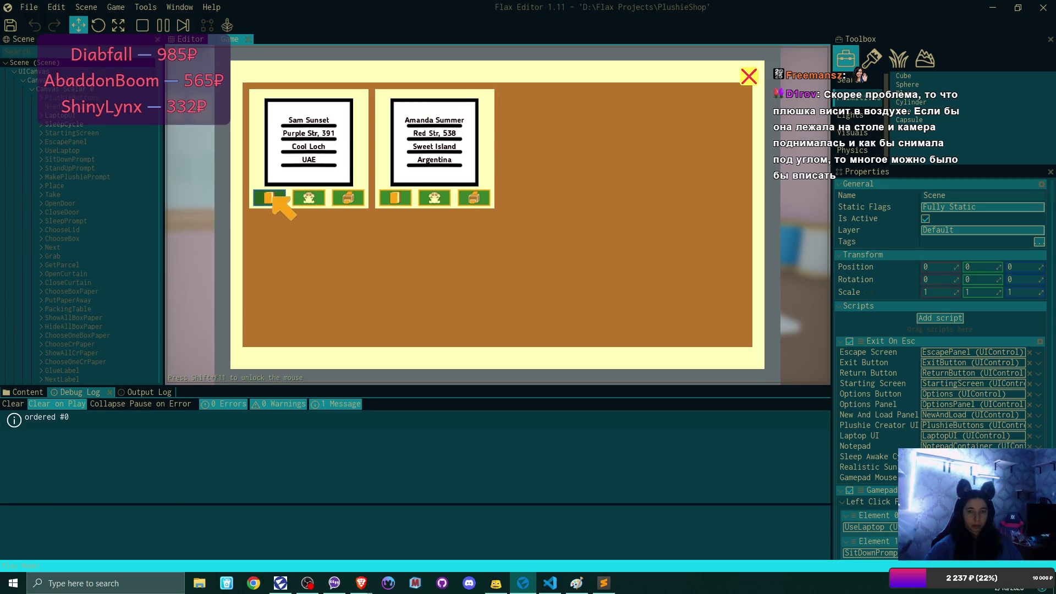
pyautogui.click(270, 198)
pyautogui.moveTo(542, 157); pyautogui.dragTo(608, 160)
pyautogui.moveTo(550, 213)
pyautogui.mouseDown()
pyautogui.moveTo(715, 217)
pyautogui.moveTo(687, 215)
pyautogui.moveTo(701, 215)
pyautogui.mouseUp()
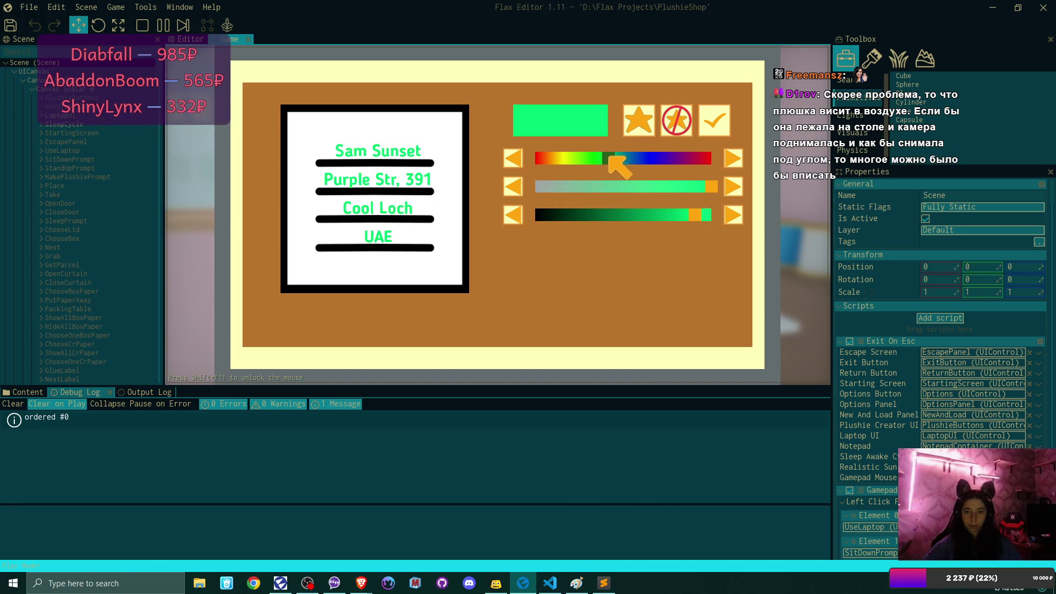
pyautogui.click(715, 120)
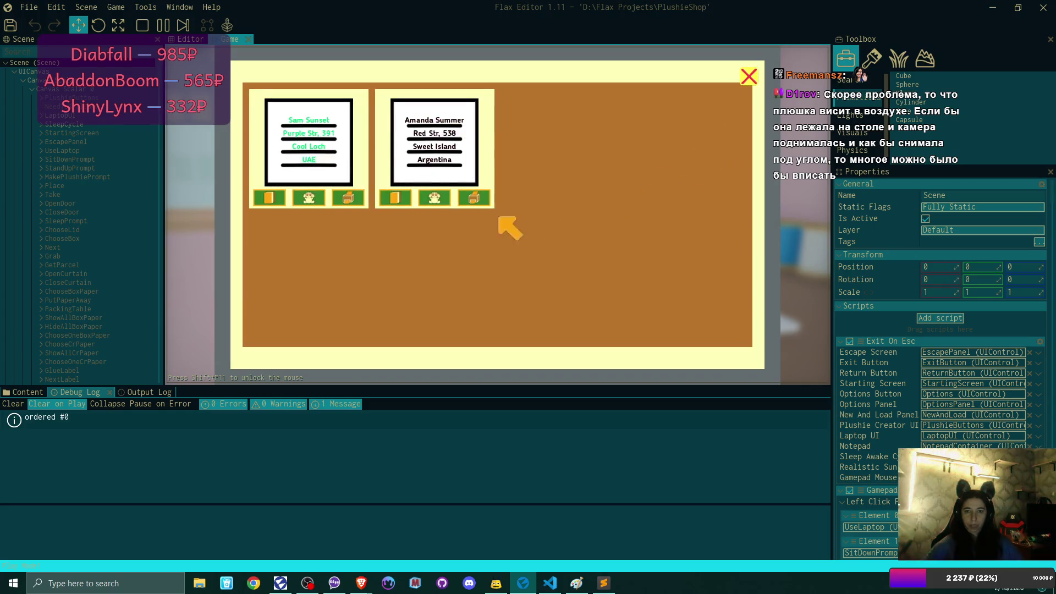
pyautogui.click(347, 196)
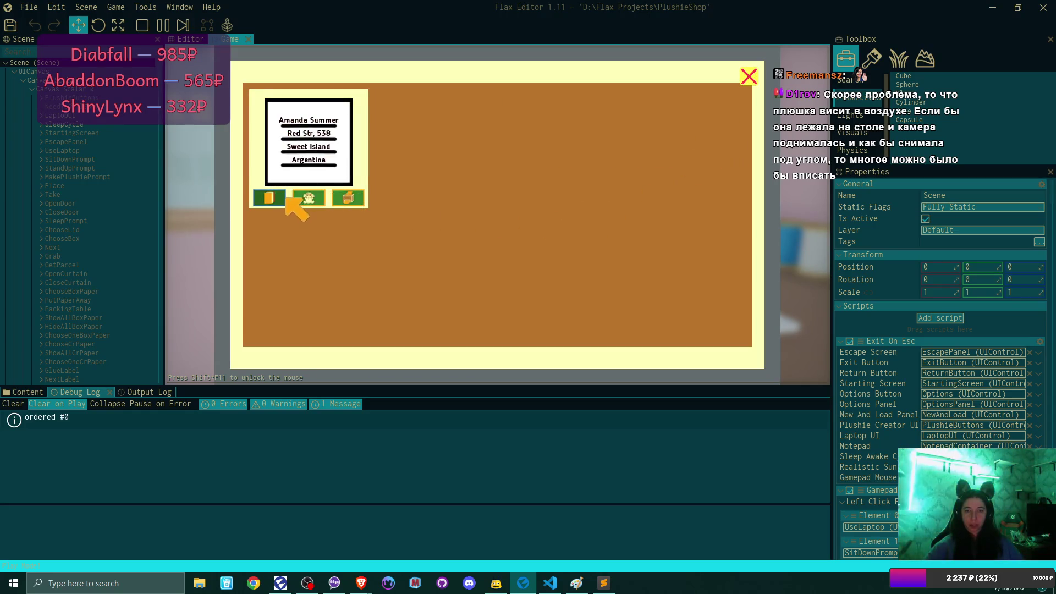
# Recolour the second label to full-brightness magenta and send it to print
pyautogui.click(306, 198)
pyautogui.click(306, 198)
pyautogui.click(272, 197)
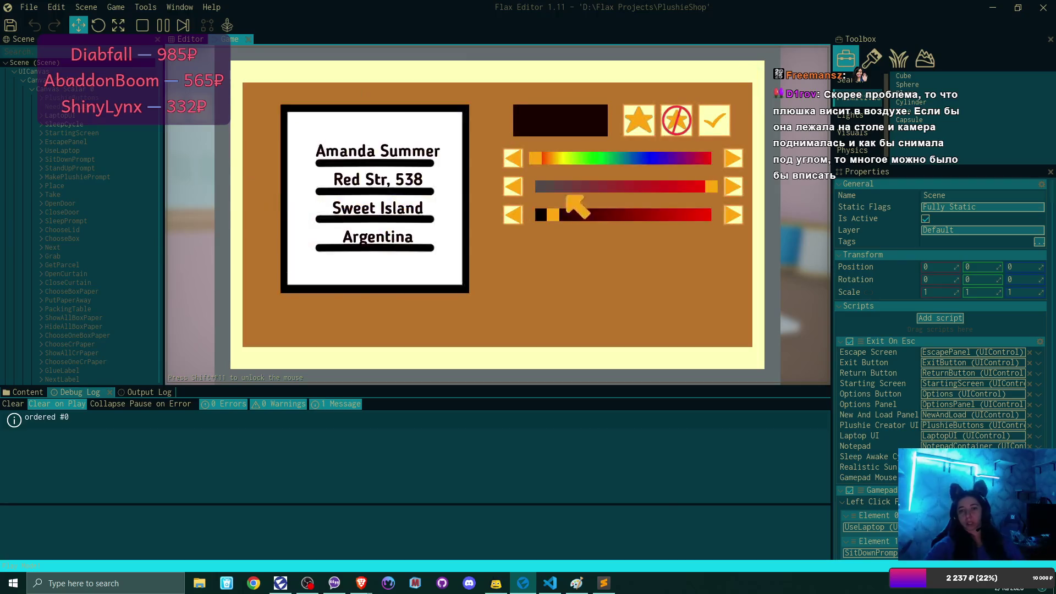
pyautogui.moveTo(550, 209); pyautogui.dragTo(714, 214)
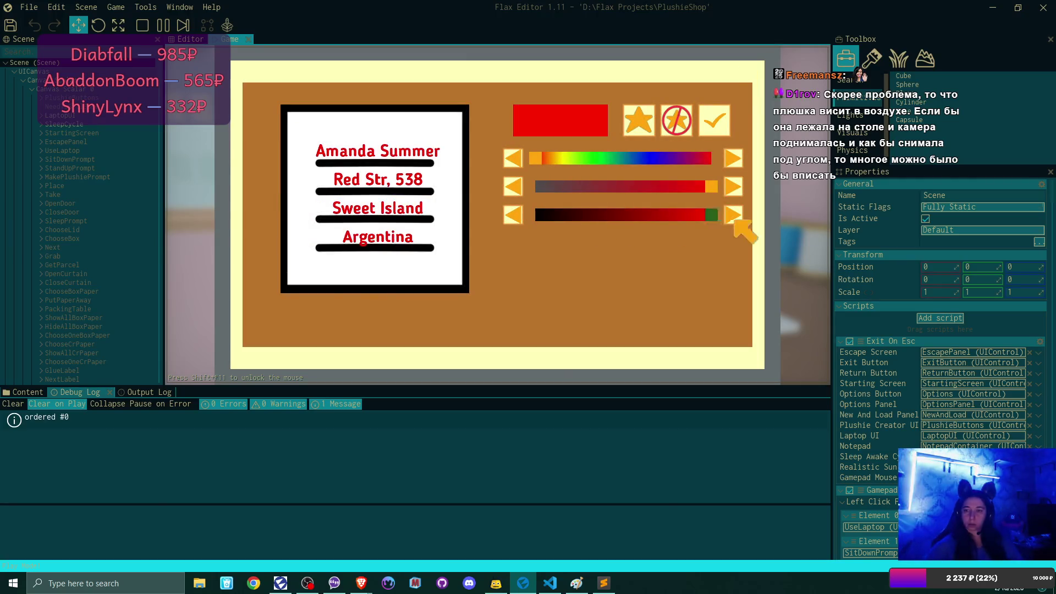
pyautogui.moveTo(538, 159)
pyautogui.mouseDown()
pyautogui.moveTo(705, 165)
pyautogui.moveTo(691, 164)
pyautogui.moveTo(676, 188)
pyautogui.moveTo(648, 191)
pyautogui.mouseUp()
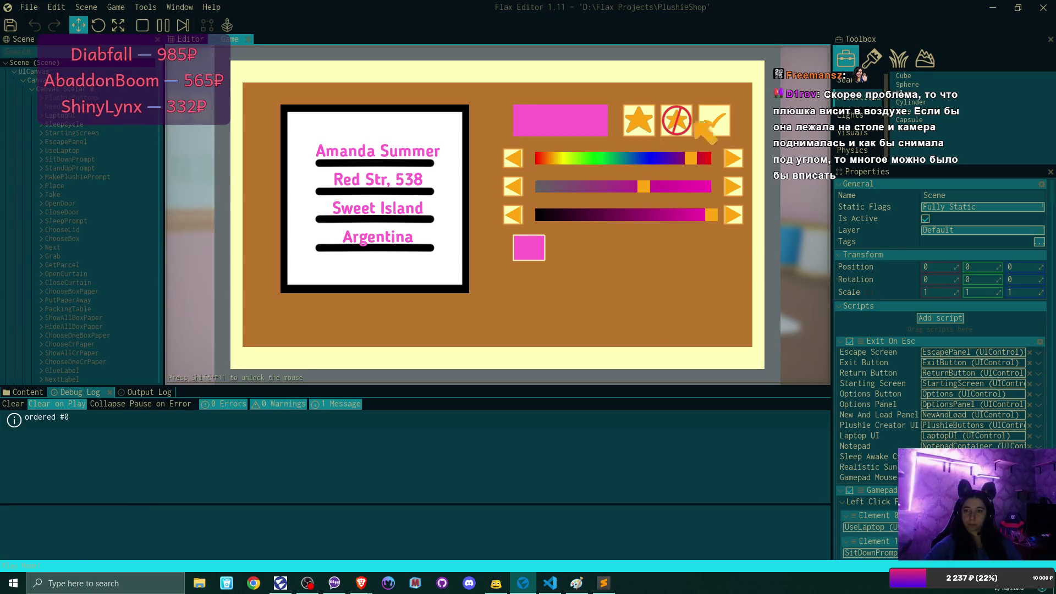
pyautogui.click(715, 122)
pyautogui.click(349, 199)
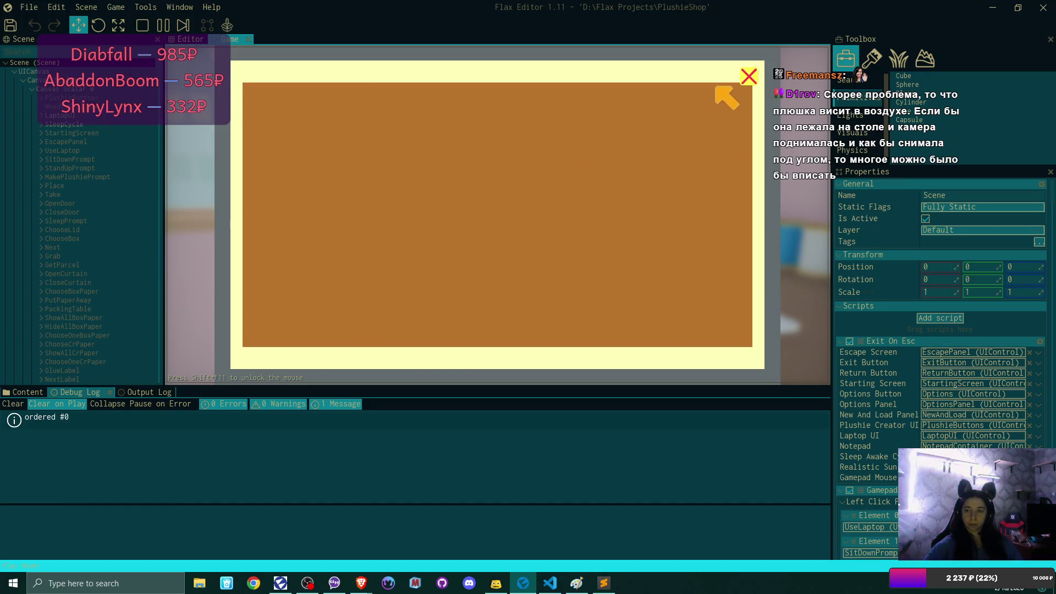
# Close the empty label board, leave the laptop, and take the printed label from the printer
pyautogui.click(746, 79)
pyautogui.click(726, 335)
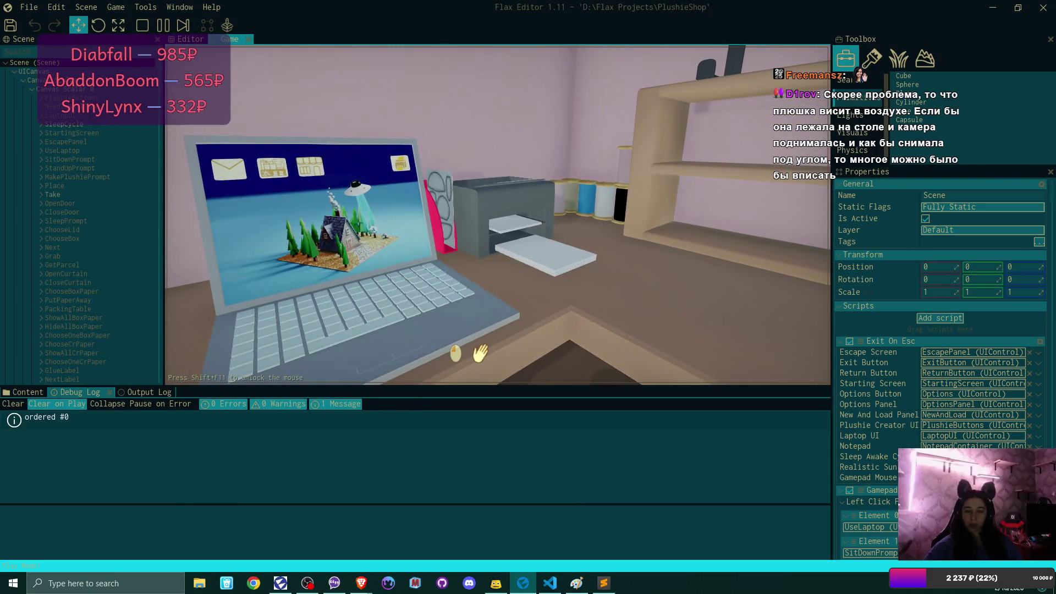
pyautogui.click(479, 353)
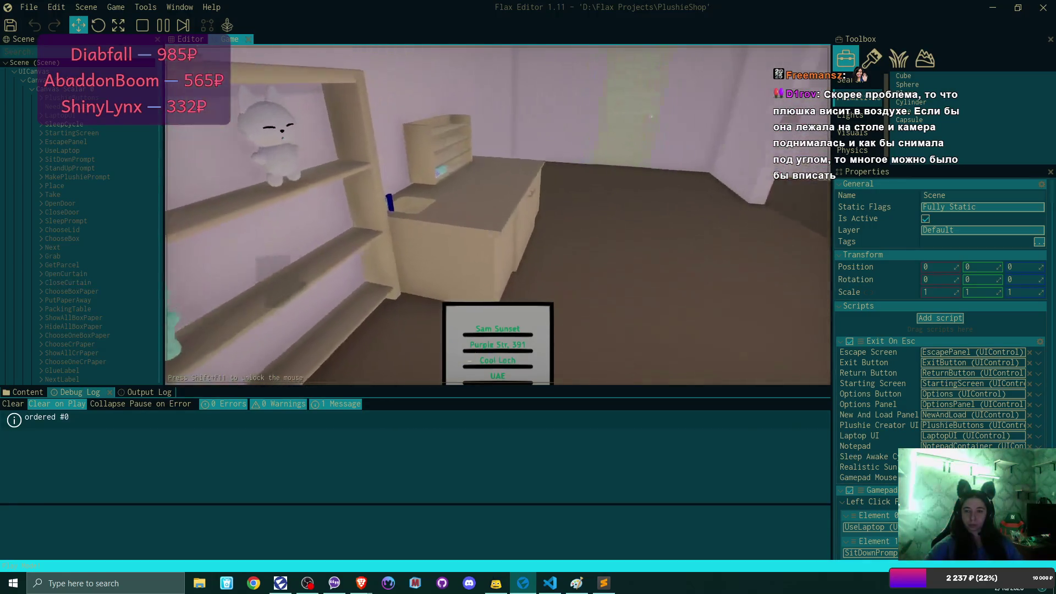
# Turn toward the plushie shelf, pause the game, and glance at the Paint plan sketch
pyautogui.click(497, 214)
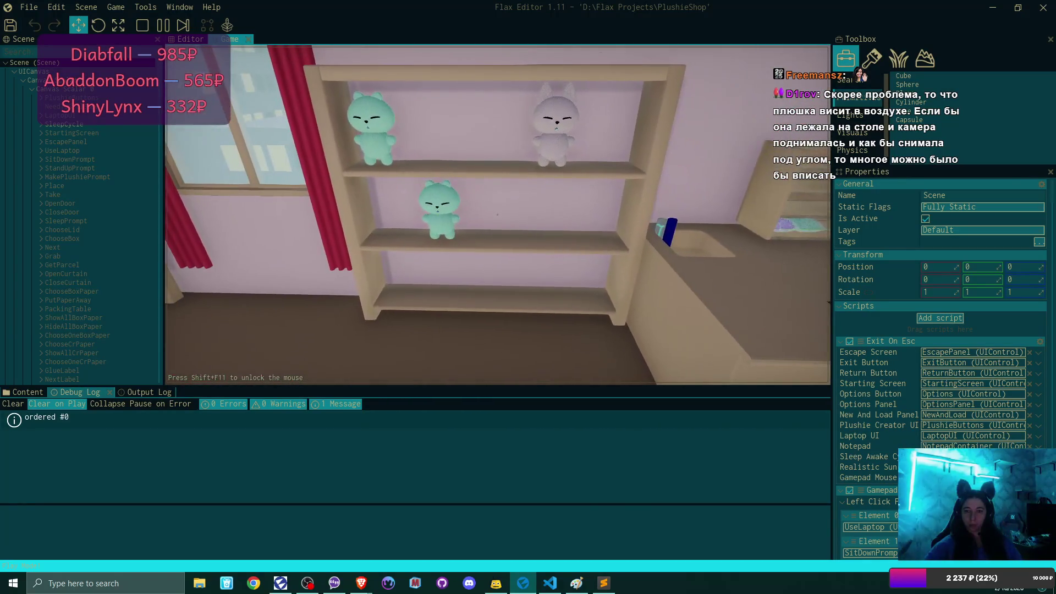
pyautogui.press('Escape')
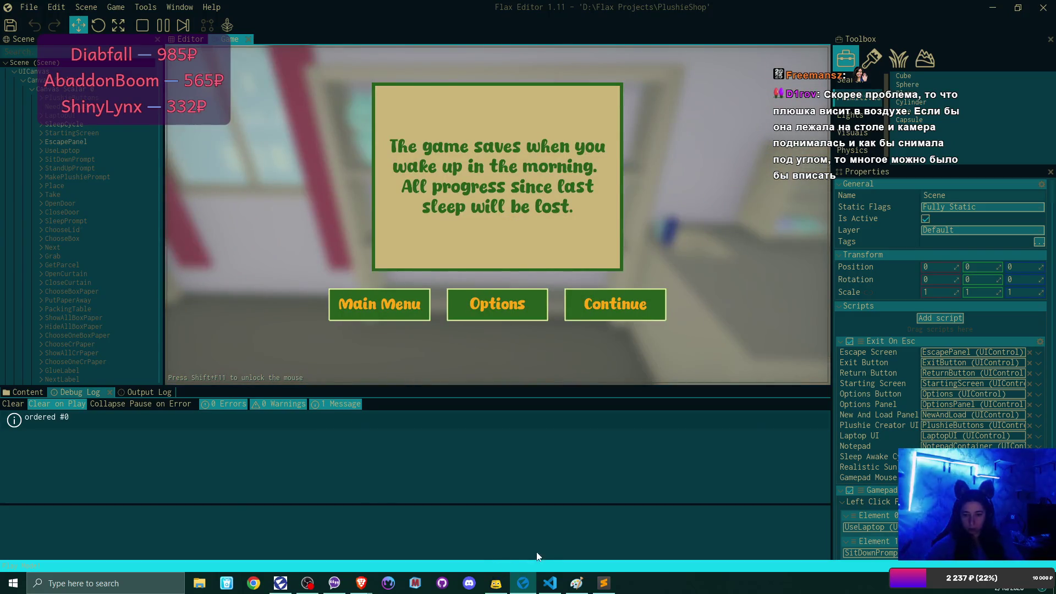
pyautogui.click(576, 583)
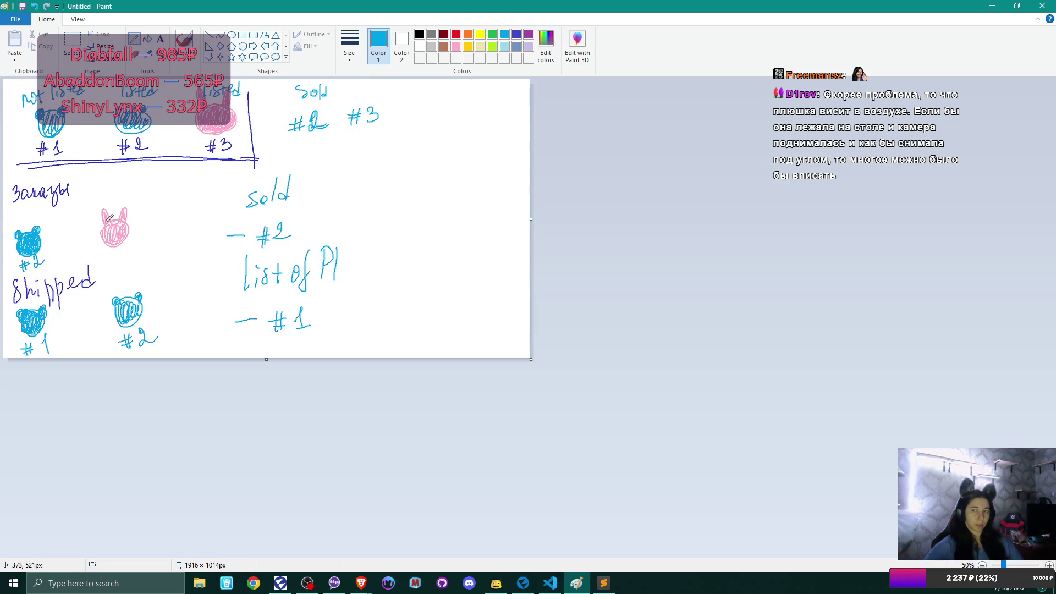
pyautogui.click(986, 6)
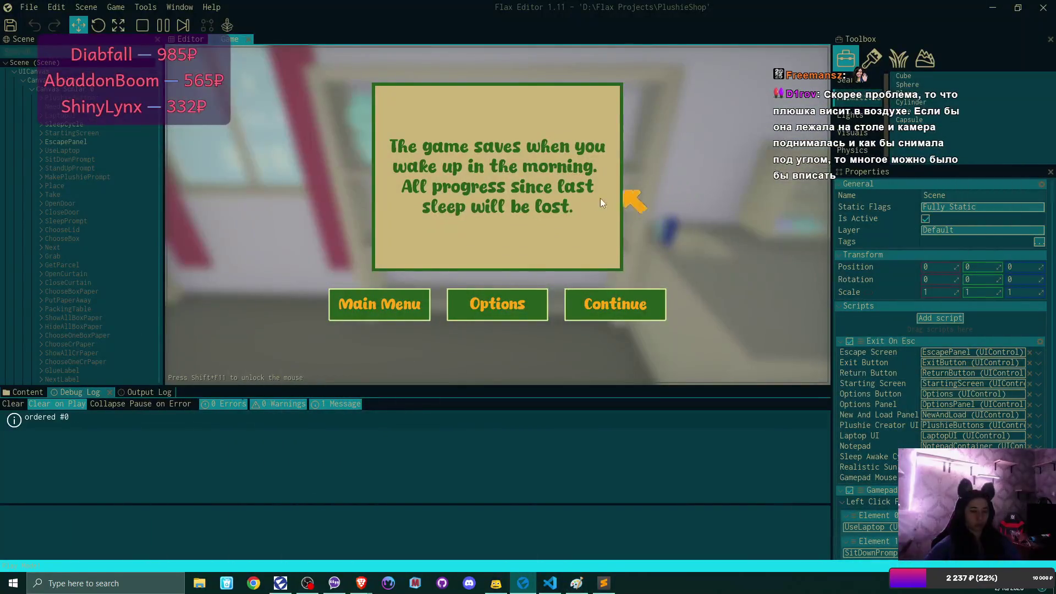
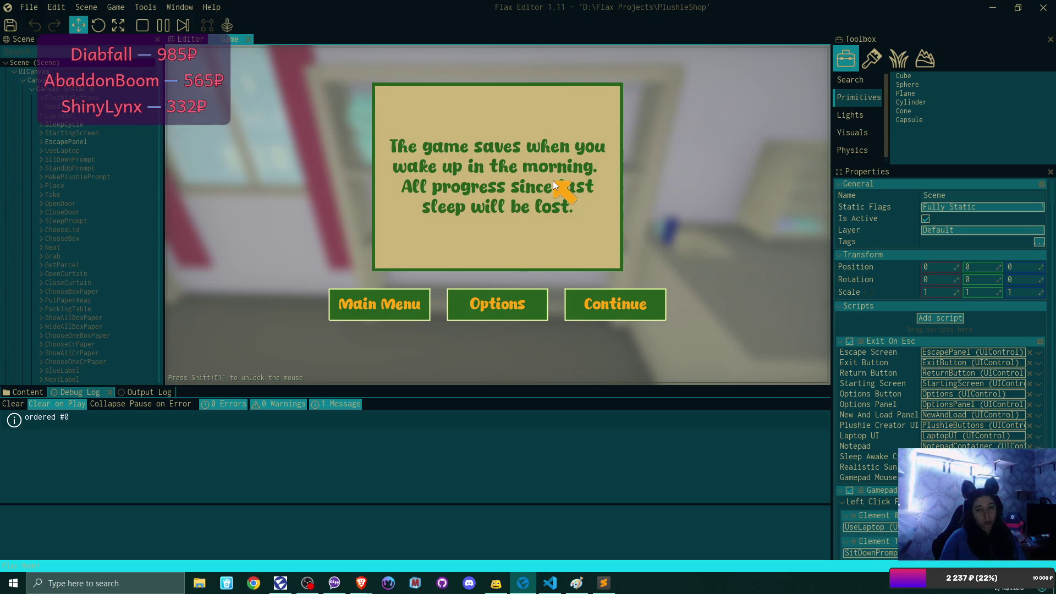
# Resume the playtest and set a packing box out on the counter from the cabinet
pyautogui.click(642, 313)
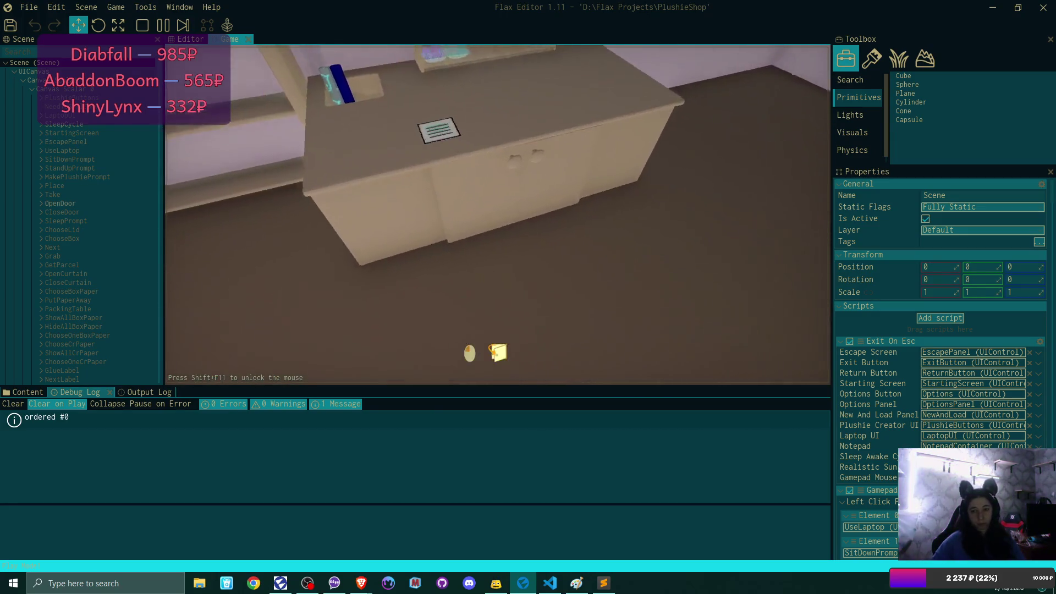
pyautogui.click(498, 215)
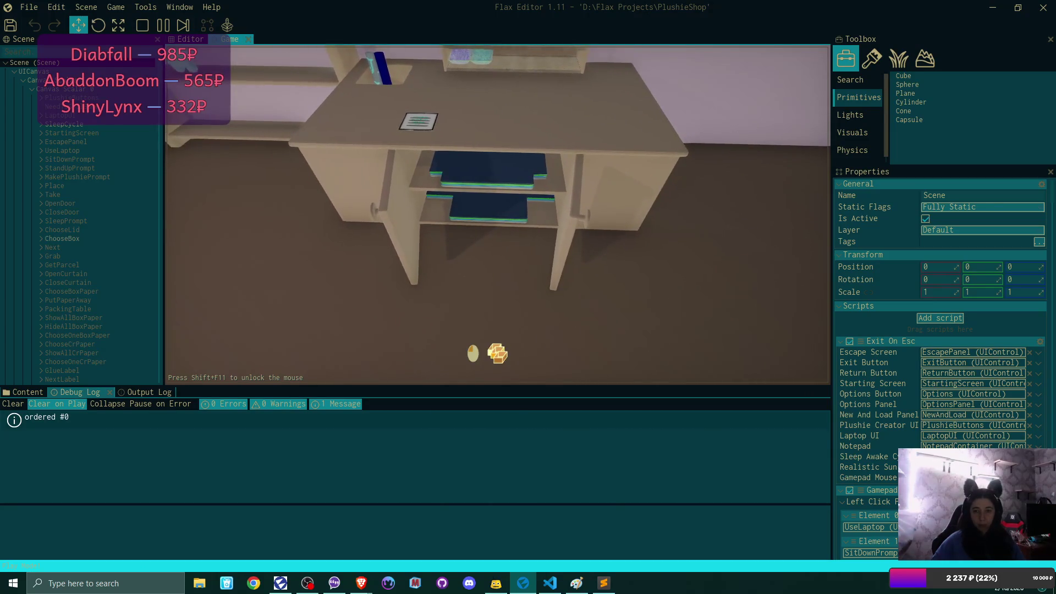
pyautogui.click(498, 214)
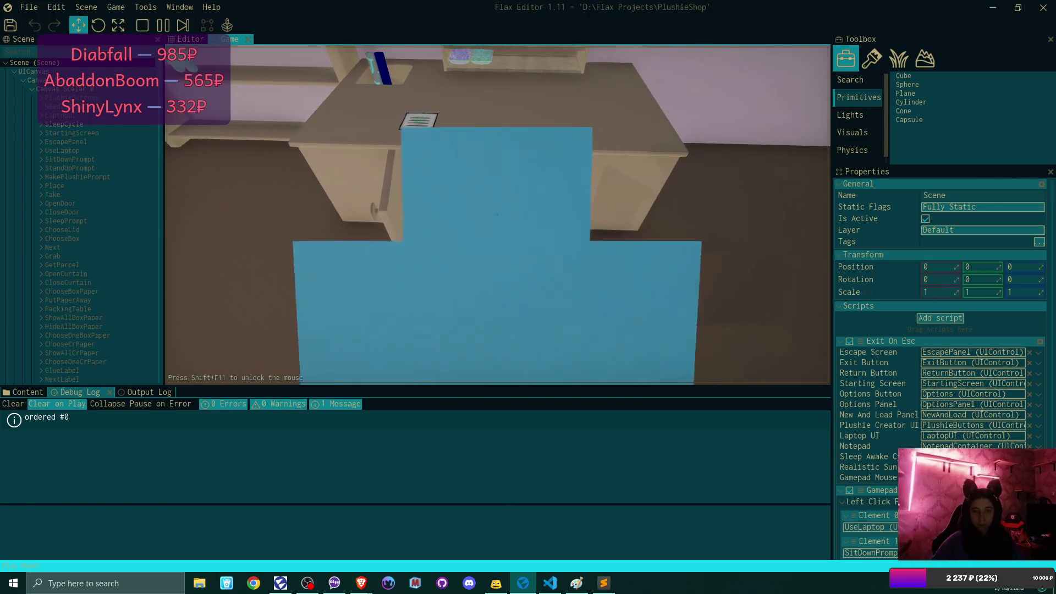
pyautogui.click(498, 215)
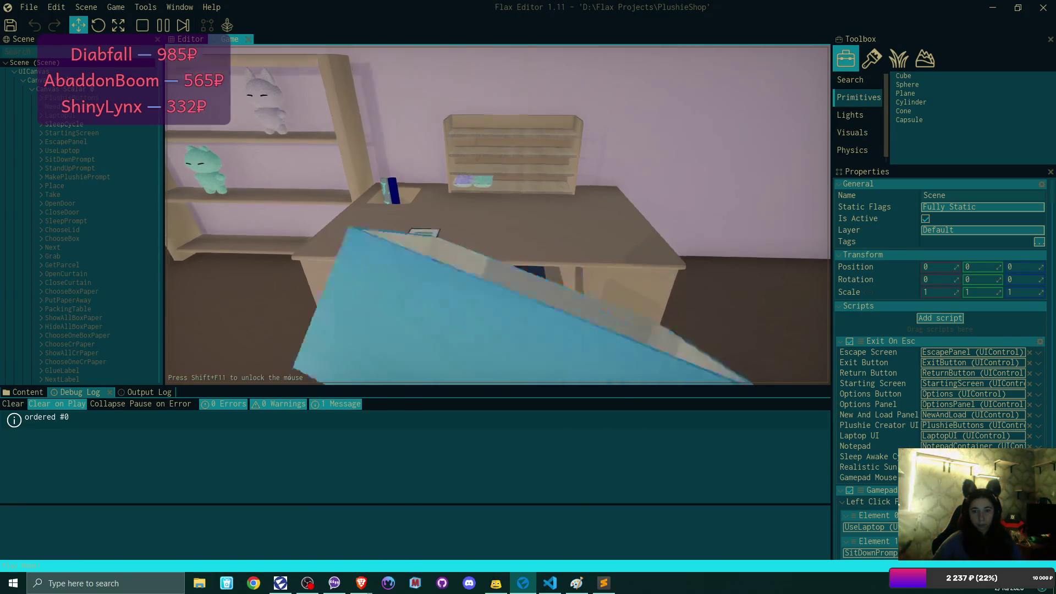
pyautogui.click(497, 214)
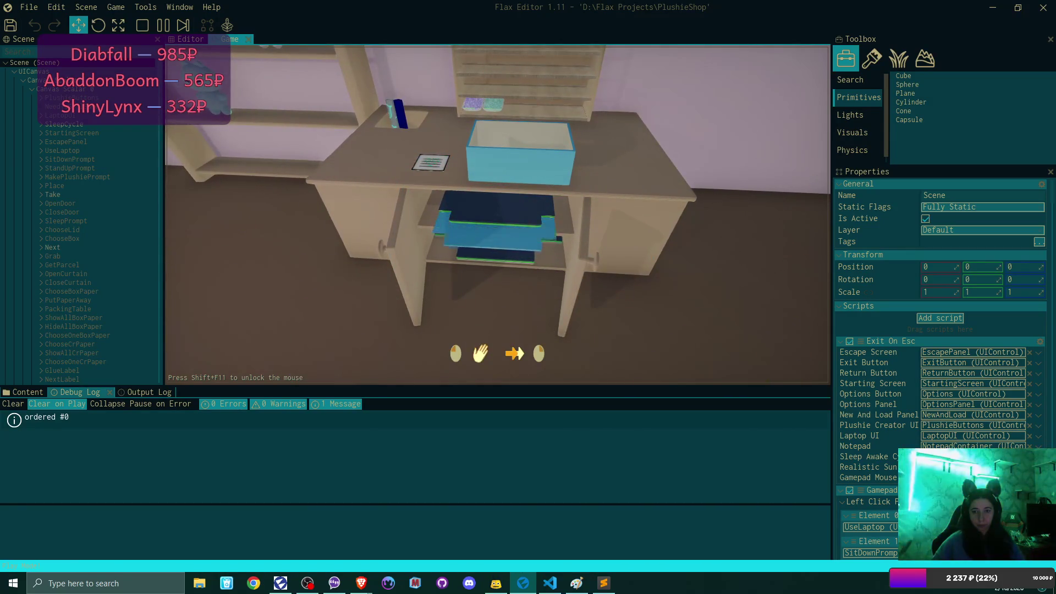
pyautogui.click(498, 215)
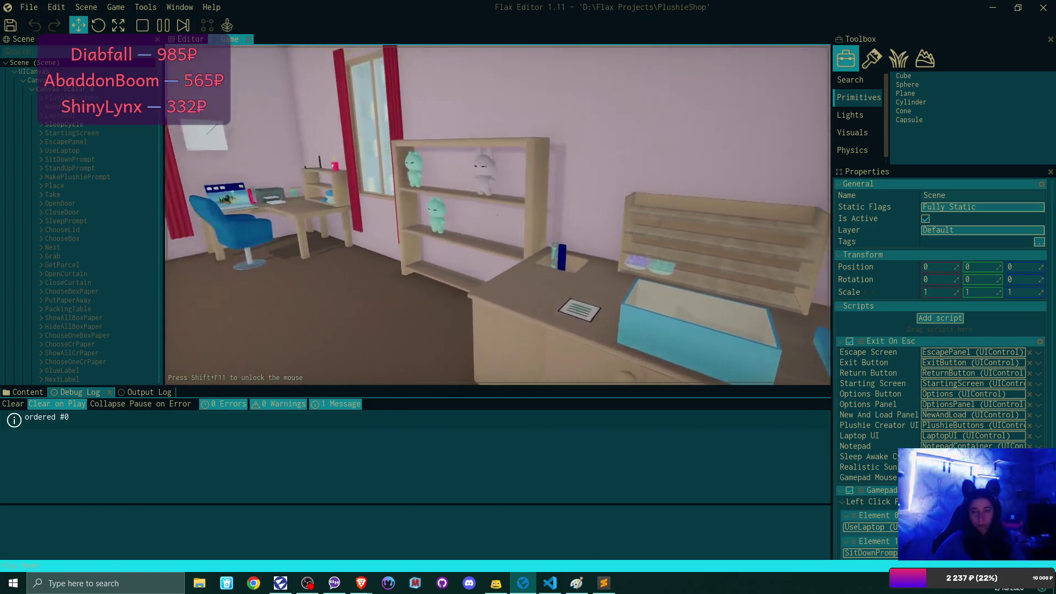
# Walk to the desk, read the order paper and accept the order
pyautogui.press('w')
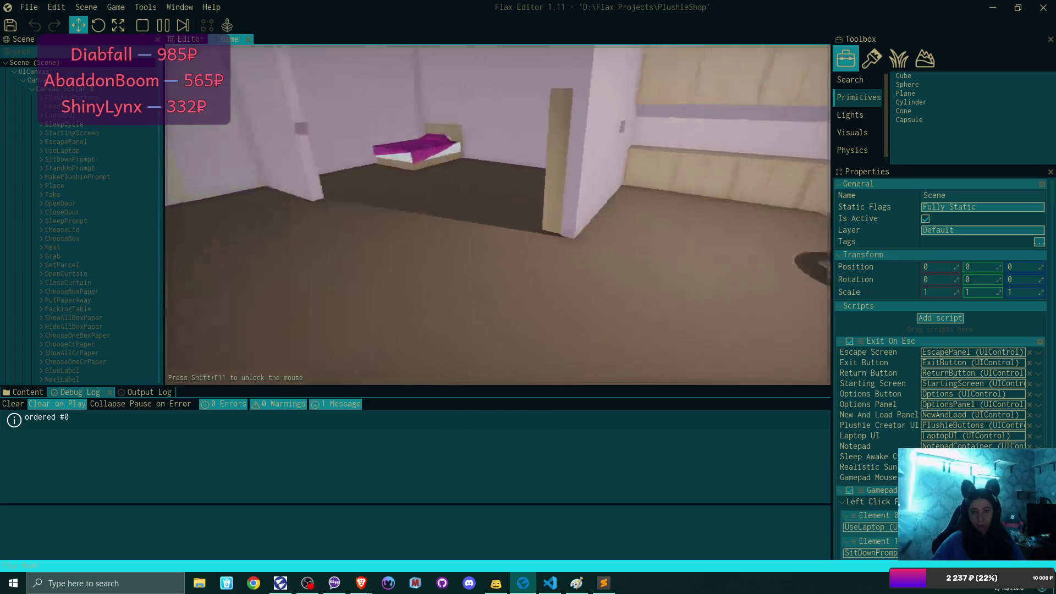
pyautogui.press('w')
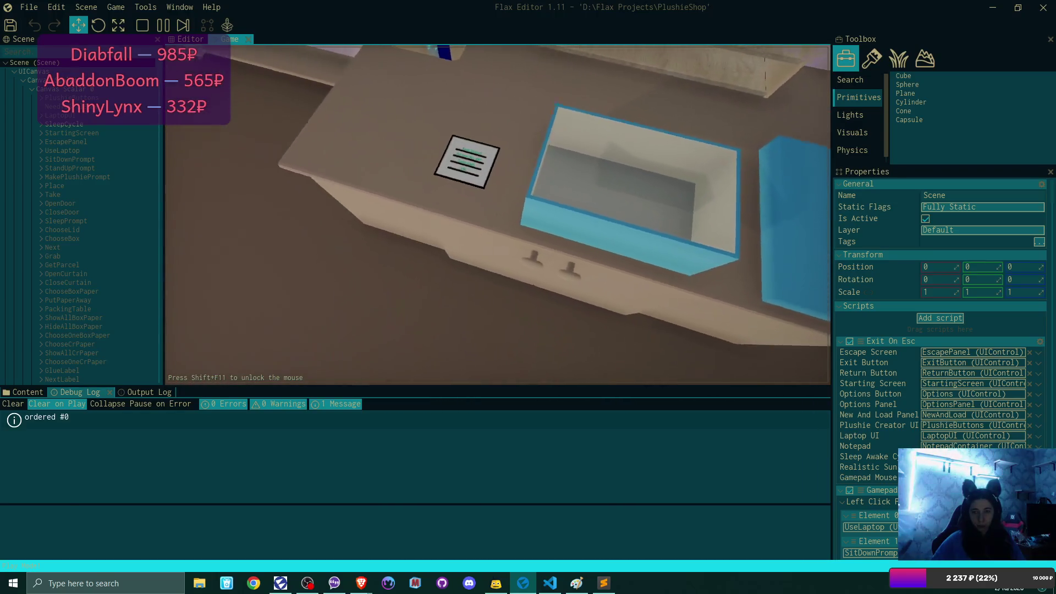
pyautogui.click(498, 214)
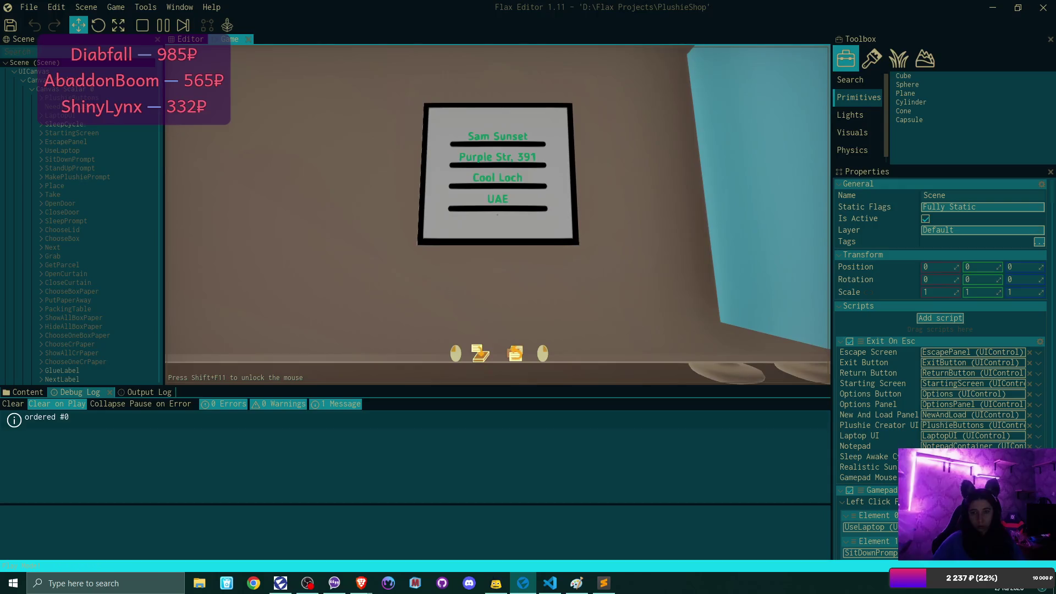
pyautogui.click(498, 214)
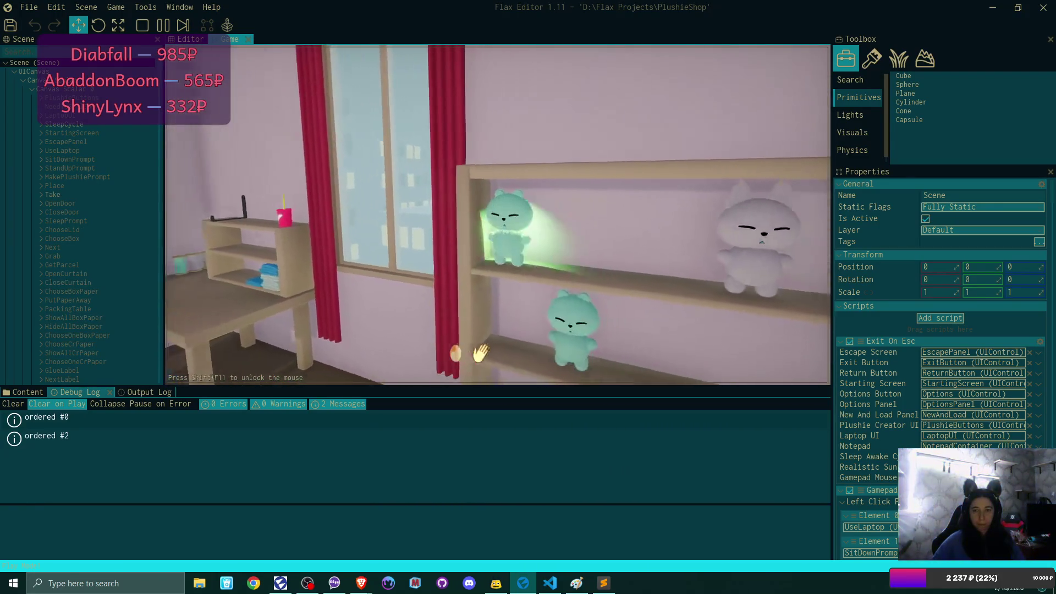
# Pick plushies off the shelf and put the green one on the middle shelf
pyautogui.click(481, 353)
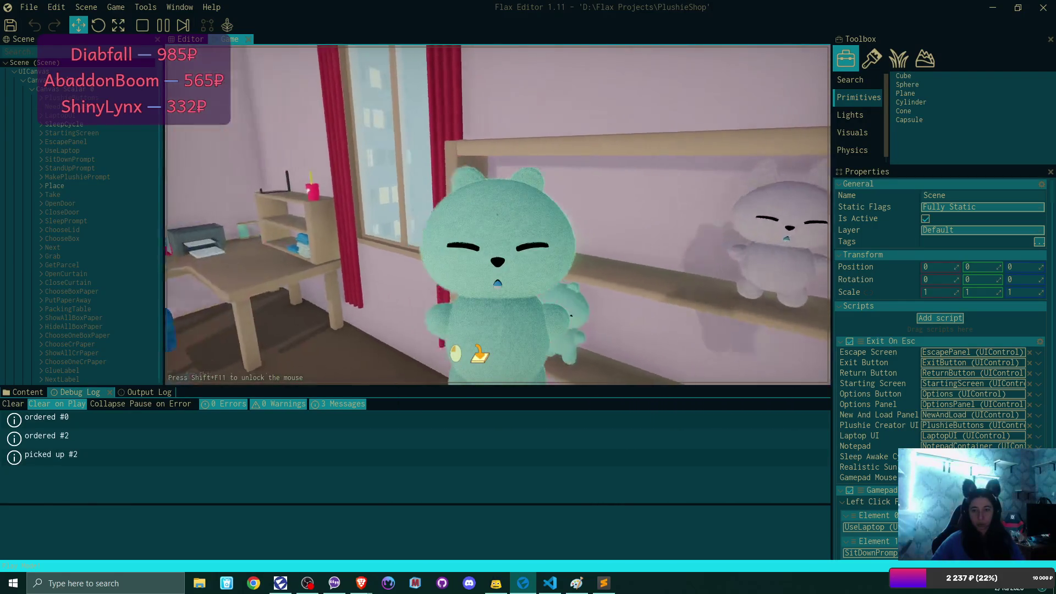
pyautogui.click(480, 353)
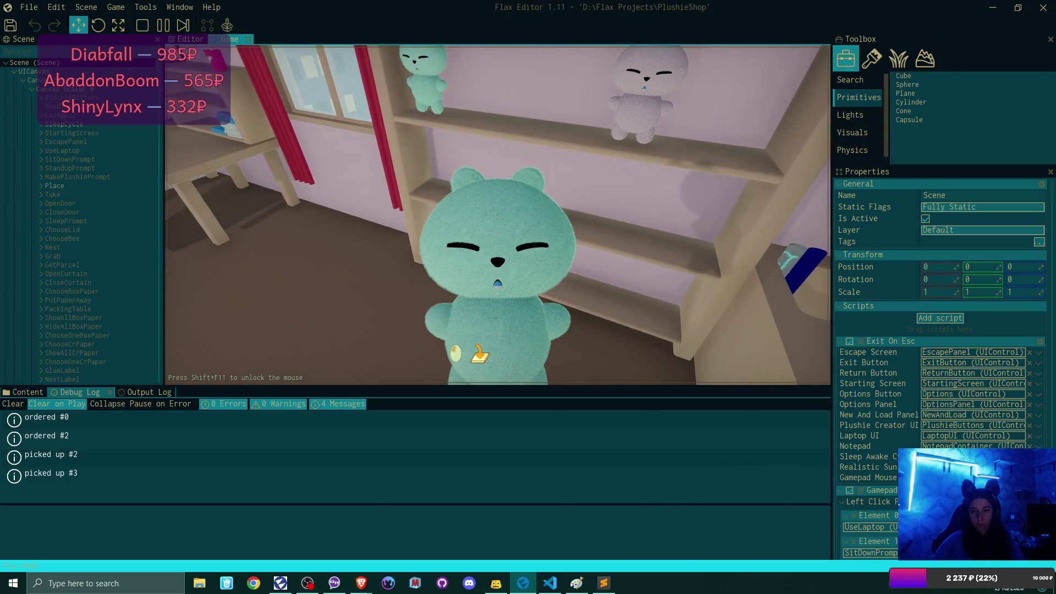
pyautogui.click(498, 215)
# Put the white plushie on the top shelf, then drop the held plushie into the packing box
pyautogui.click(497, 215)
pyautogui.click(498, 215)
pyautogui.click(497, 215)
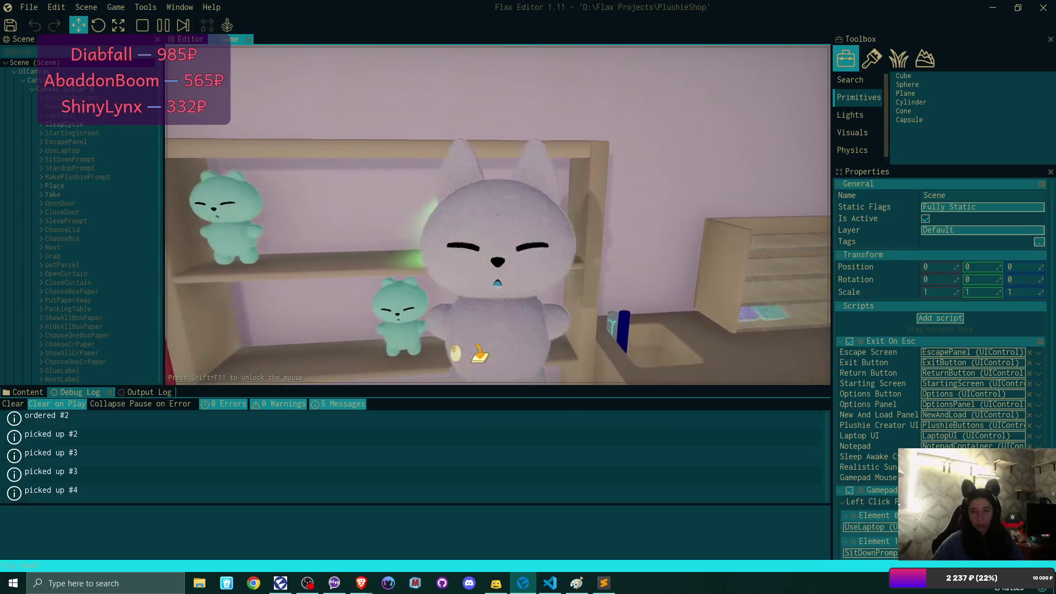
pyautogui.click(498, 215)
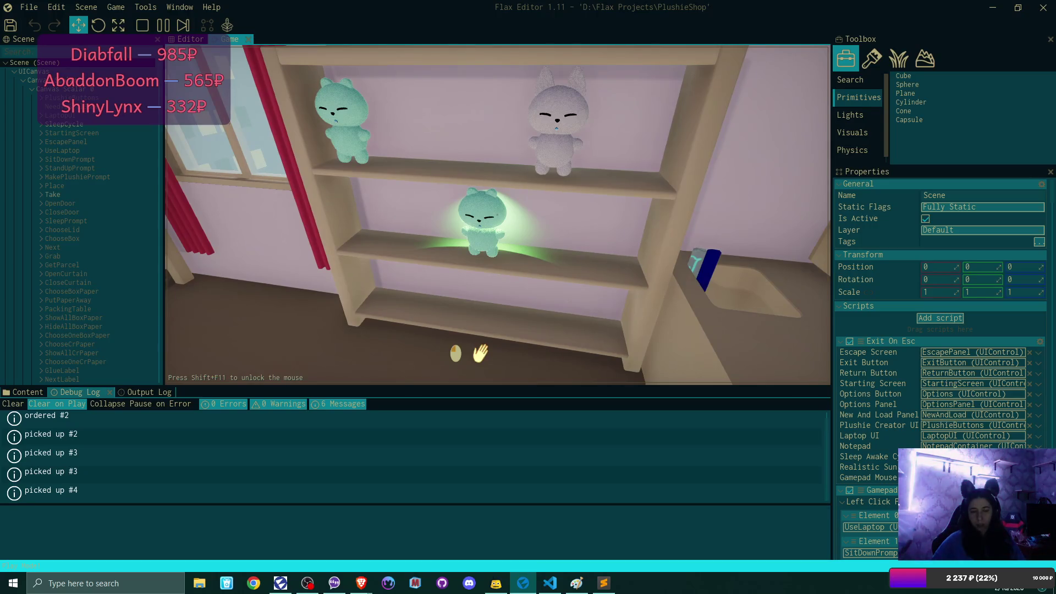
pyautogui.click(498, 215)
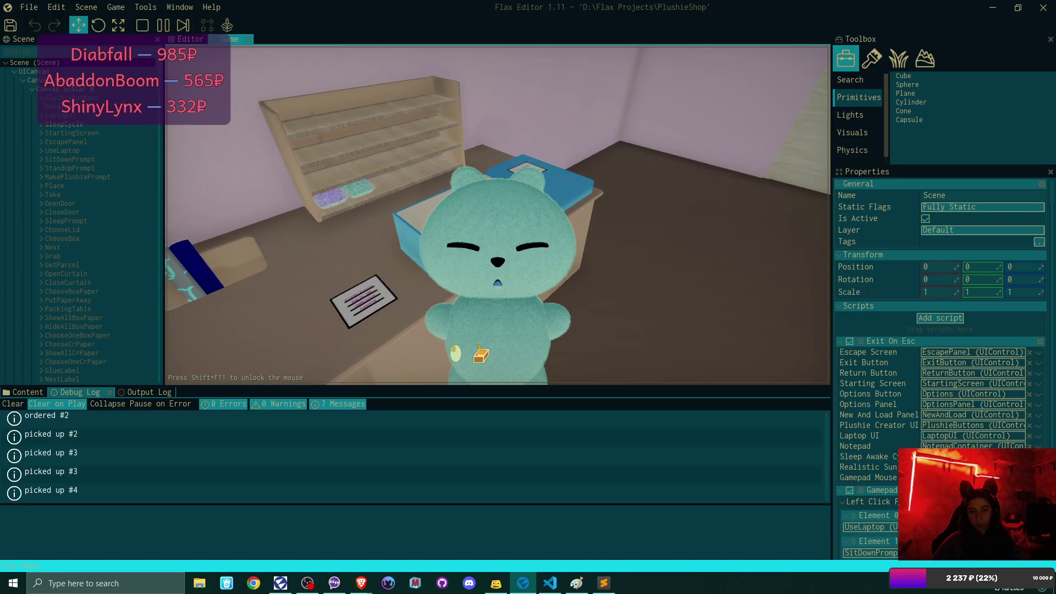
pyautogui.click(498, 215)
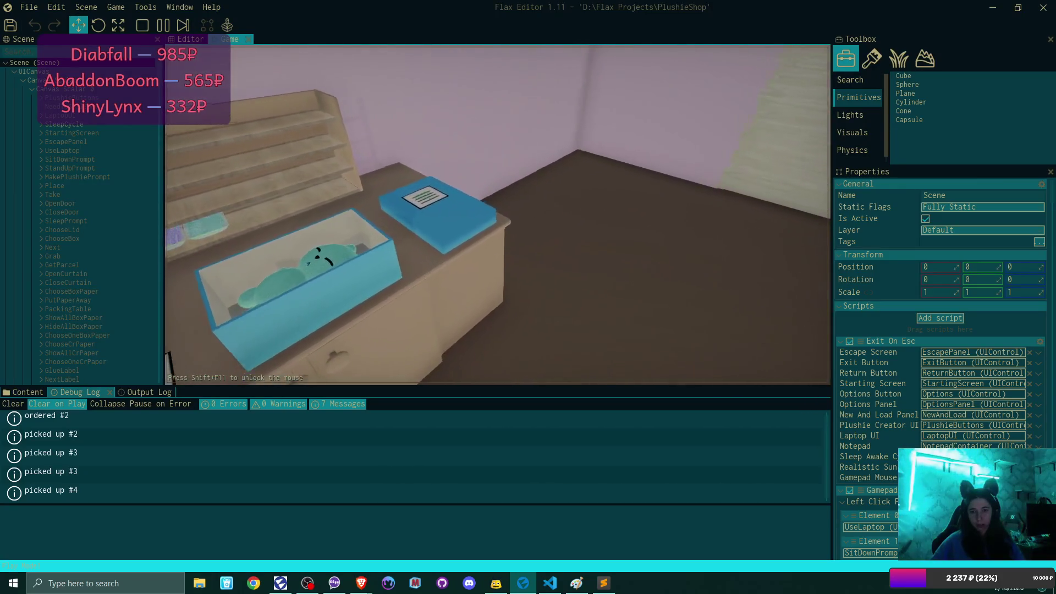
# Close the lid over the green plushie, lift the parcel off the counter and send it
pyautogui.click(497, 215)
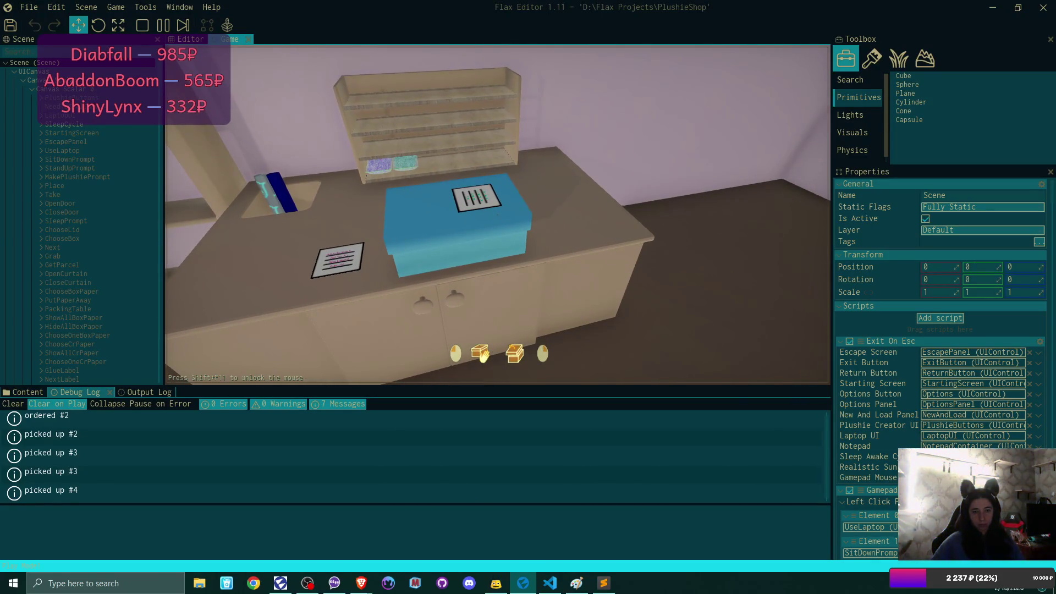
pyautogui.click(498, 215)
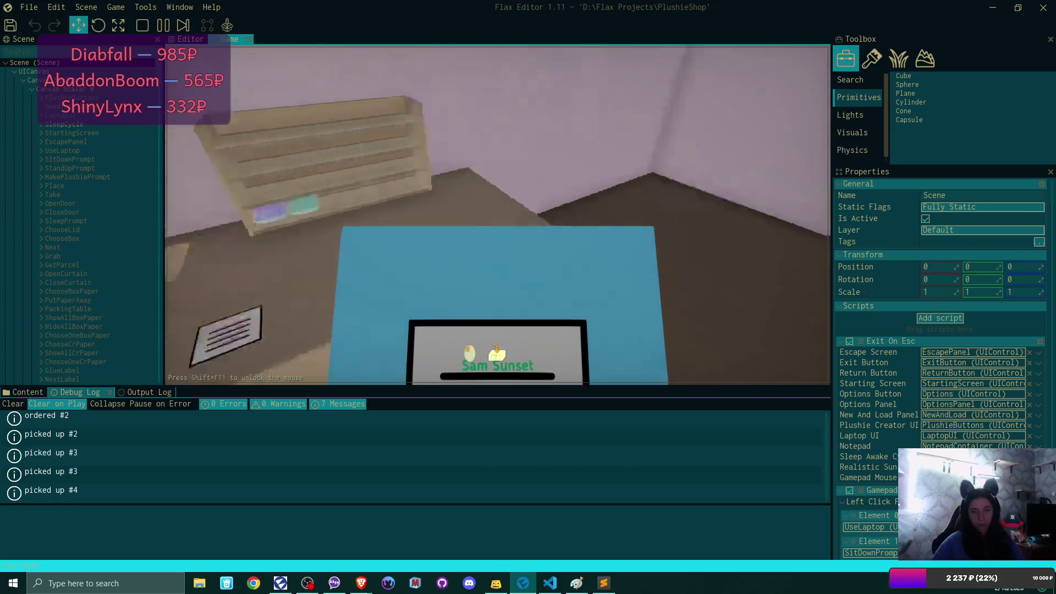
pyautogui.click(508, 195)
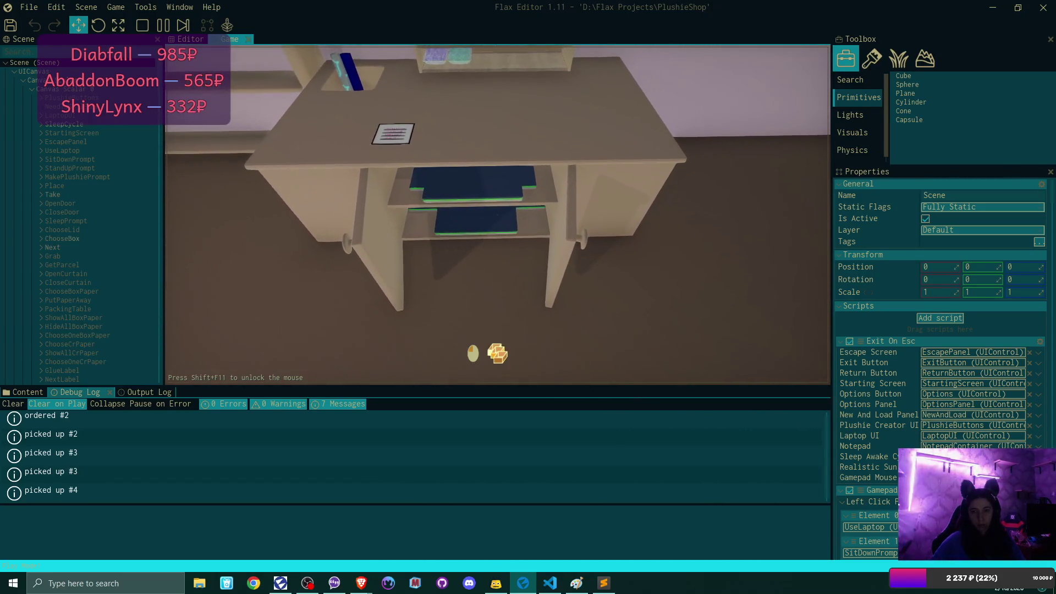
# Set a grey box and a second box out on the counter from the cabinet
pyautogui.click(498, 214)
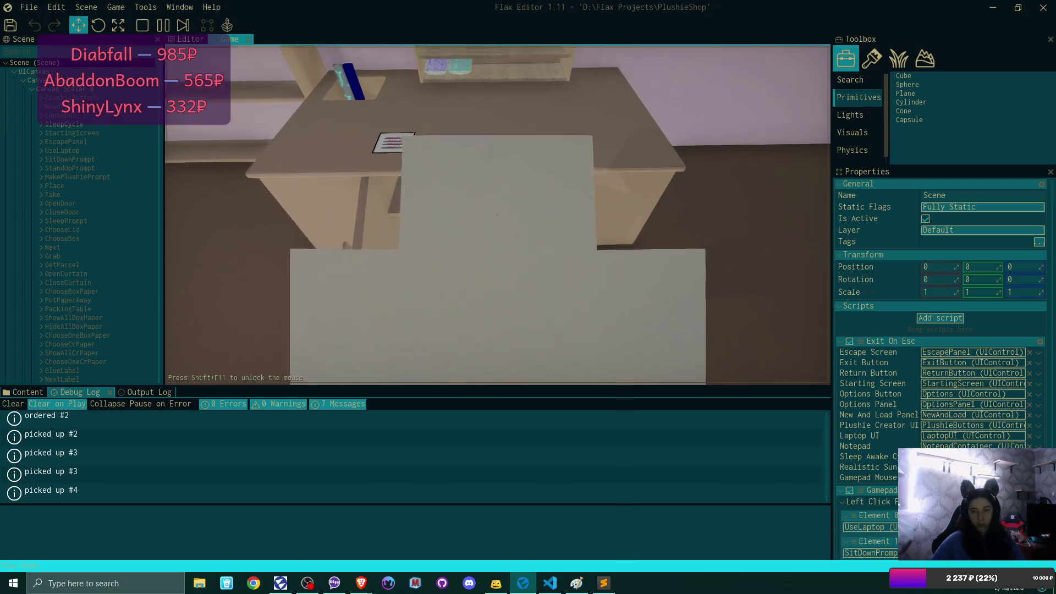
pyautogui.click(499, 215)
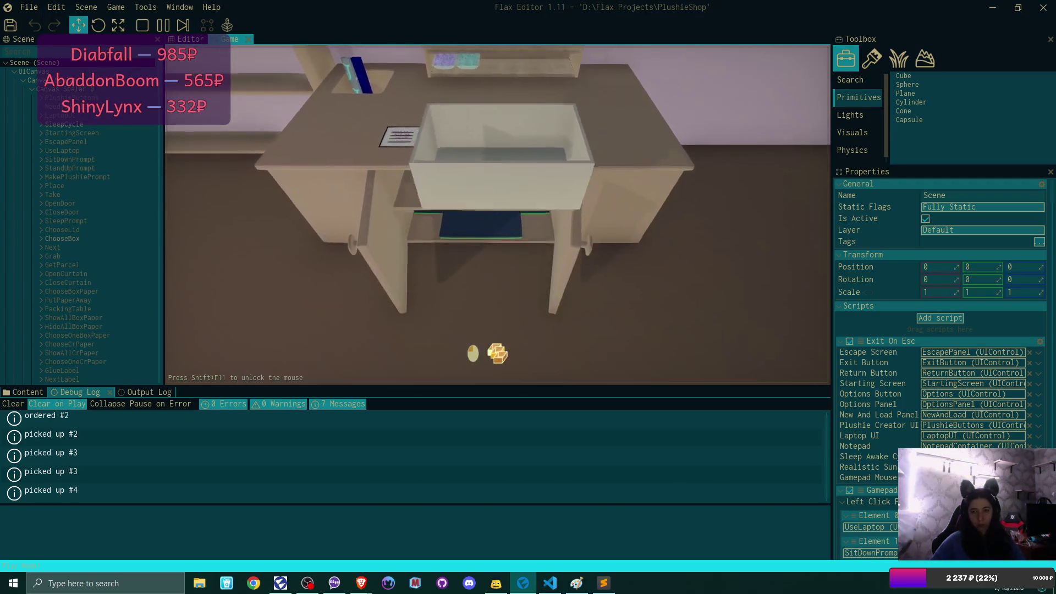
pyautogui.click(498, 215)
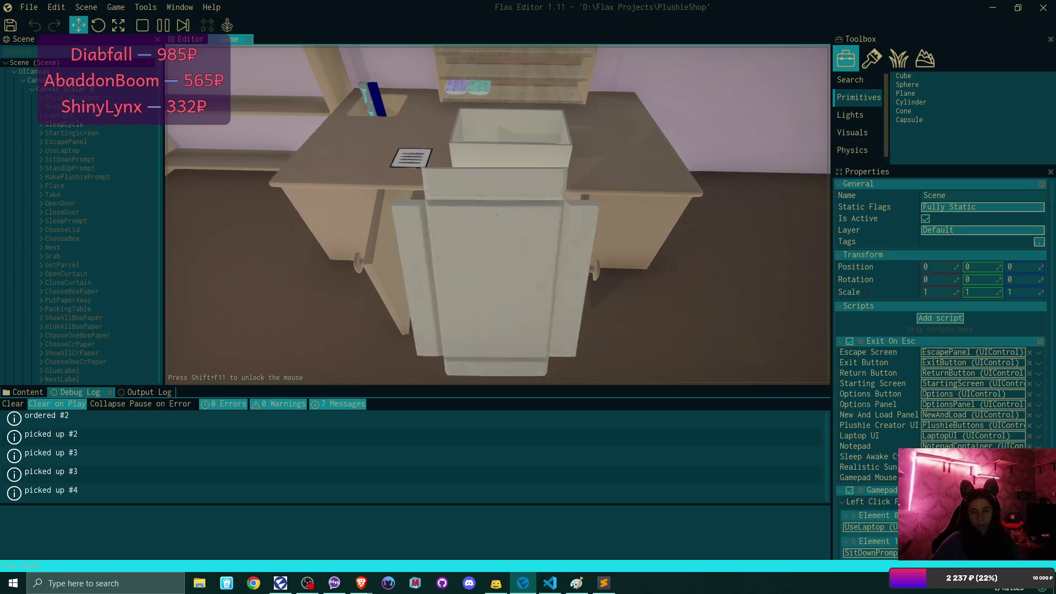
pyautogui.click(497, 214)
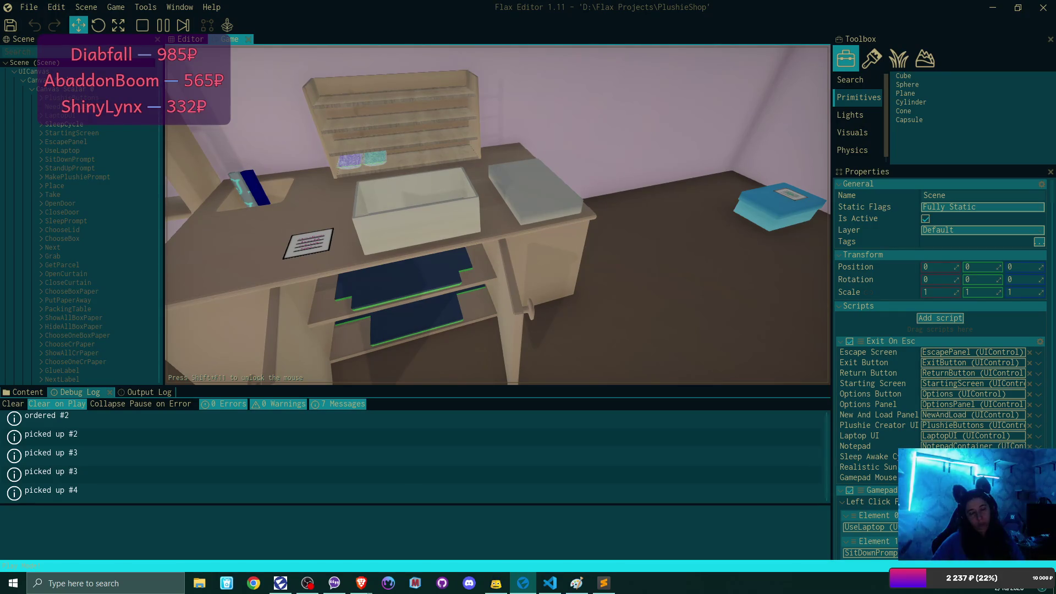
pyautogui.press('w')
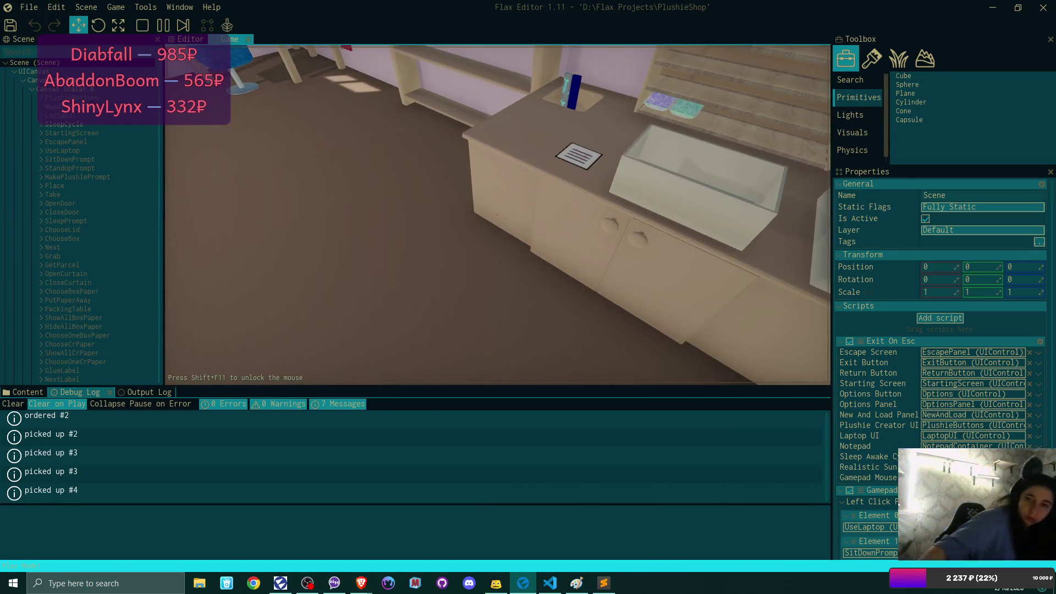
# Swap the grey cat for the green bear on the shelf and place the bear in the box
pyautogui.click(497, 214)
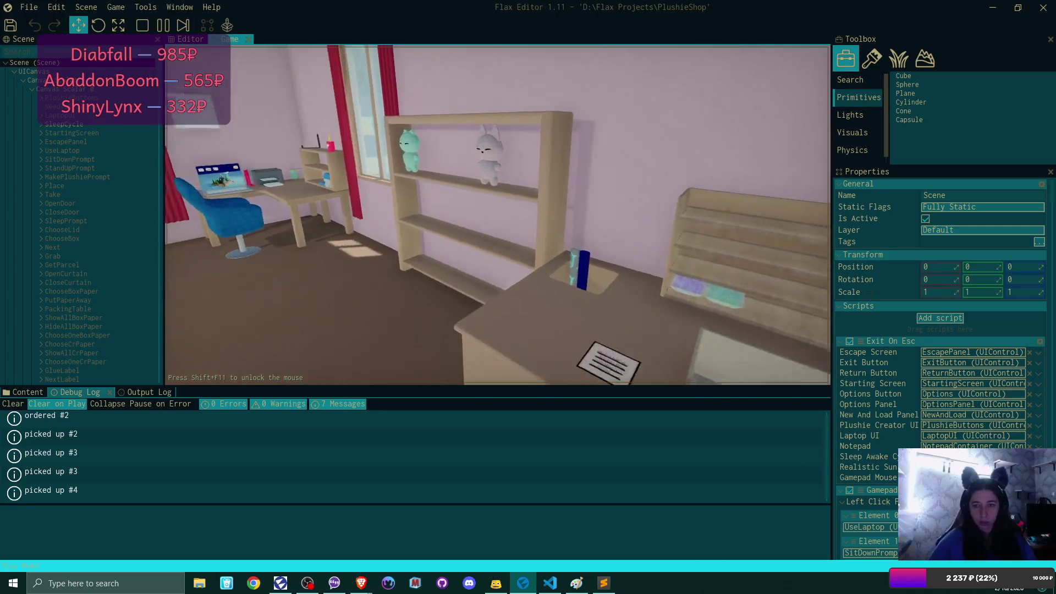
pyautogui.click(498, 214)
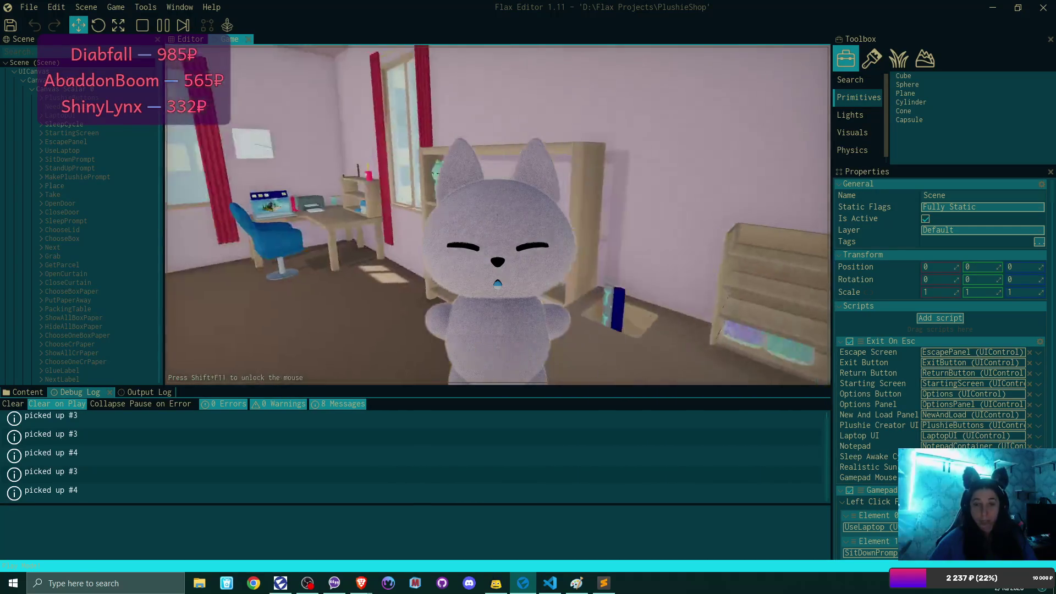
pyautogui.click(498, 215)
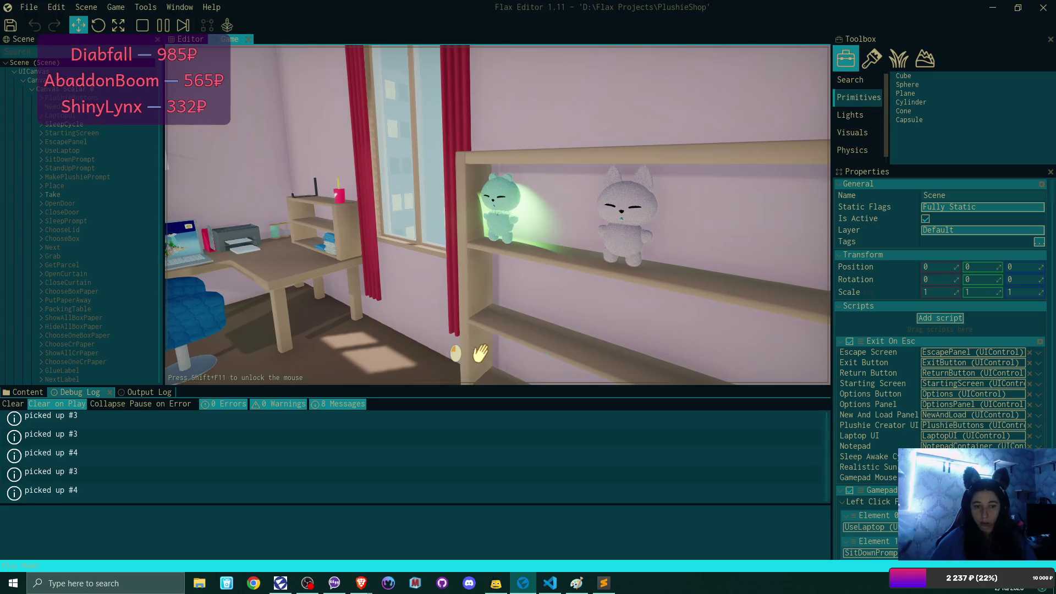
pyautogui.click(498, 214)
pyautogui.click(497, 215)
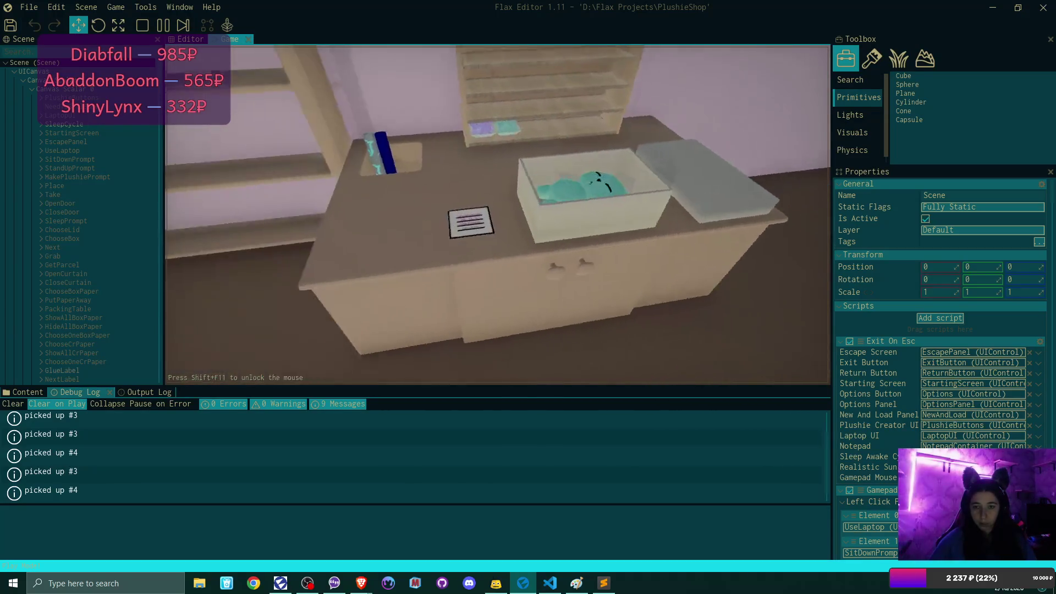
# Register the bear as order #4, close the lid, send the parcel and use the bed
pyautogui.click(498, 215)
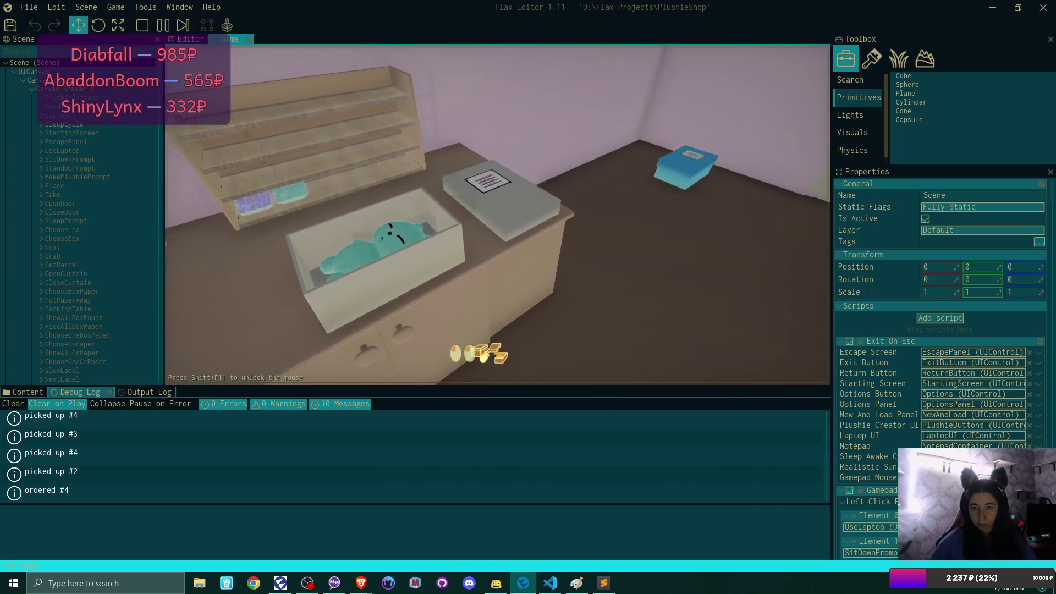
pyautogui.click(498, 214)
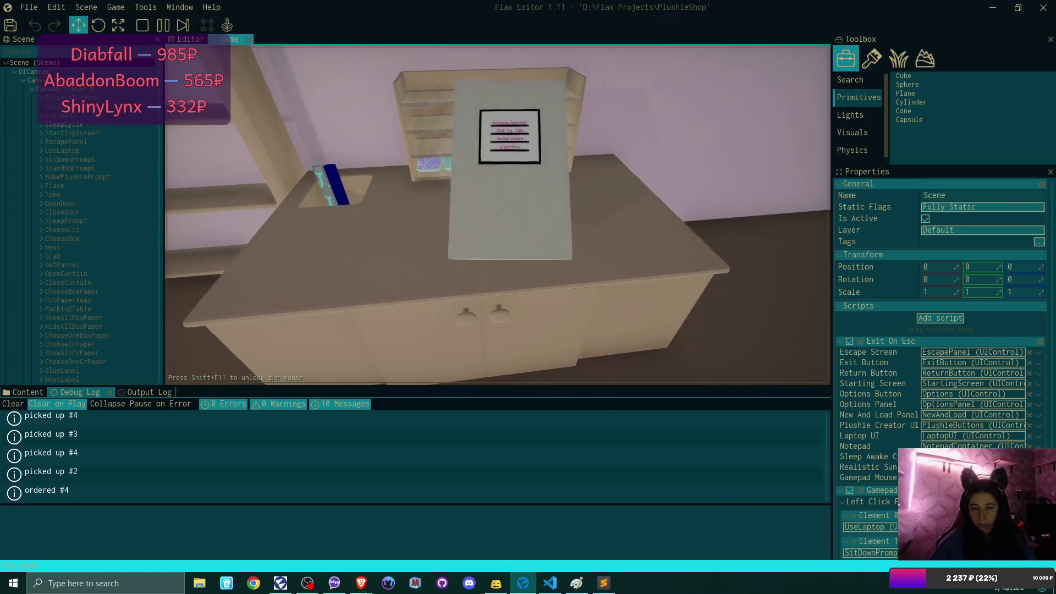
pyautogui.click(498, 215)
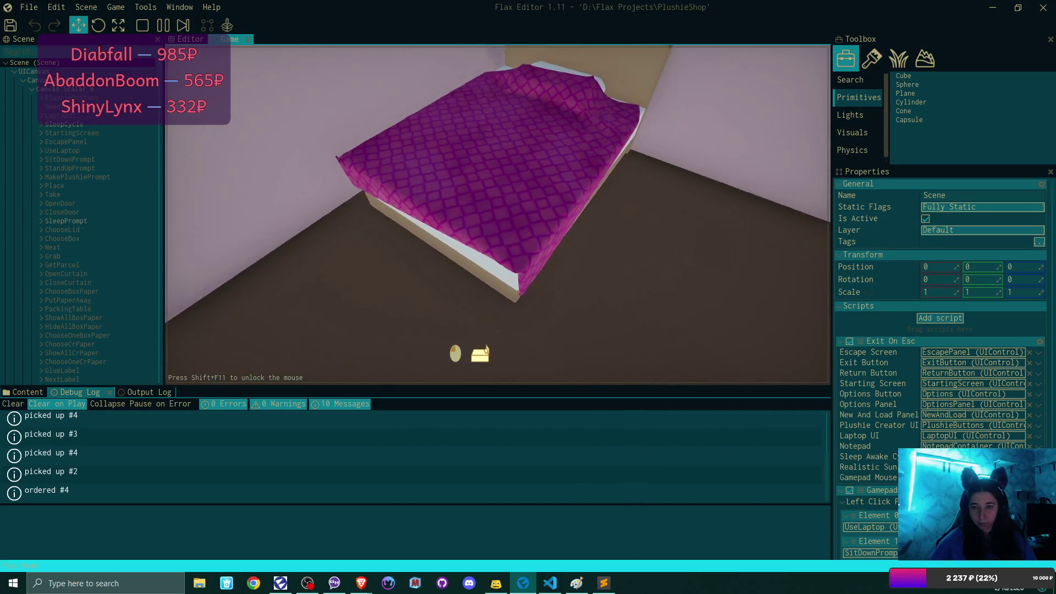
pyautogui.click(498, 215)
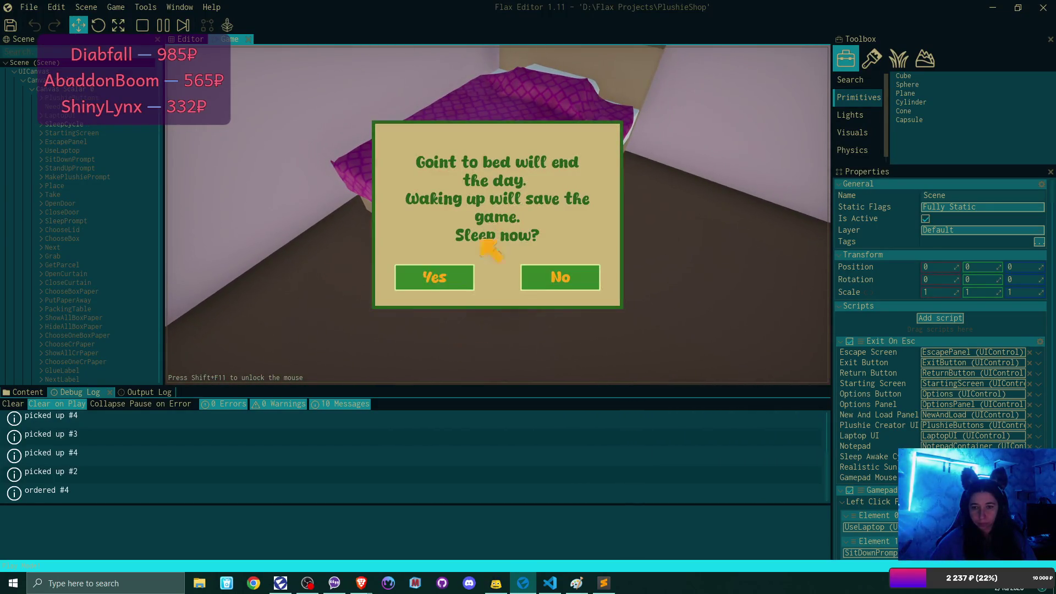
# Answer Yes to Sleep now? and wake at the alarm clock to the laptop desktop
pyautogui.click(447, 286)
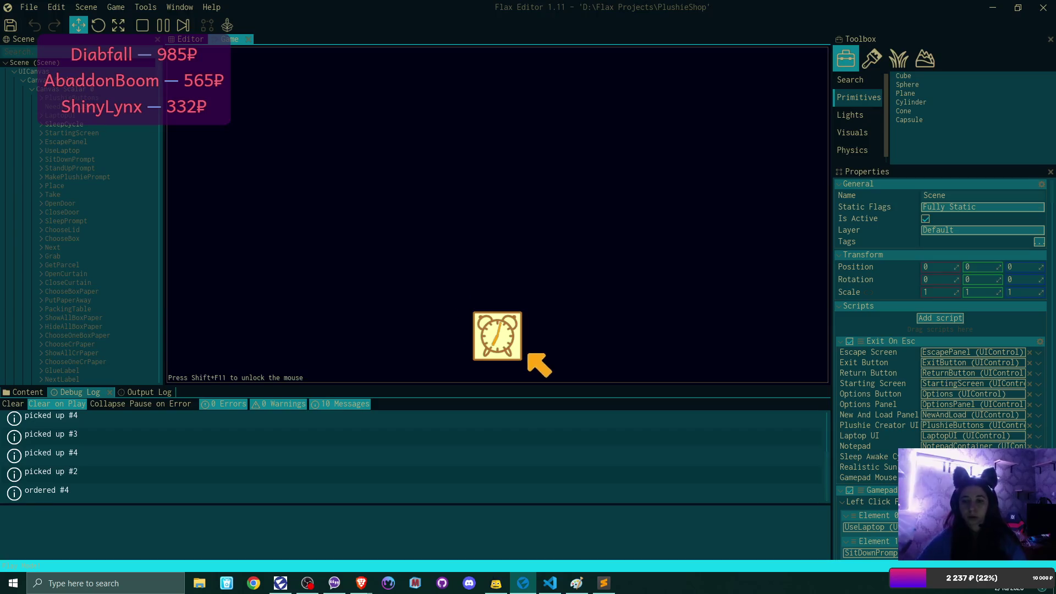
pyautogui.click(503, 347)
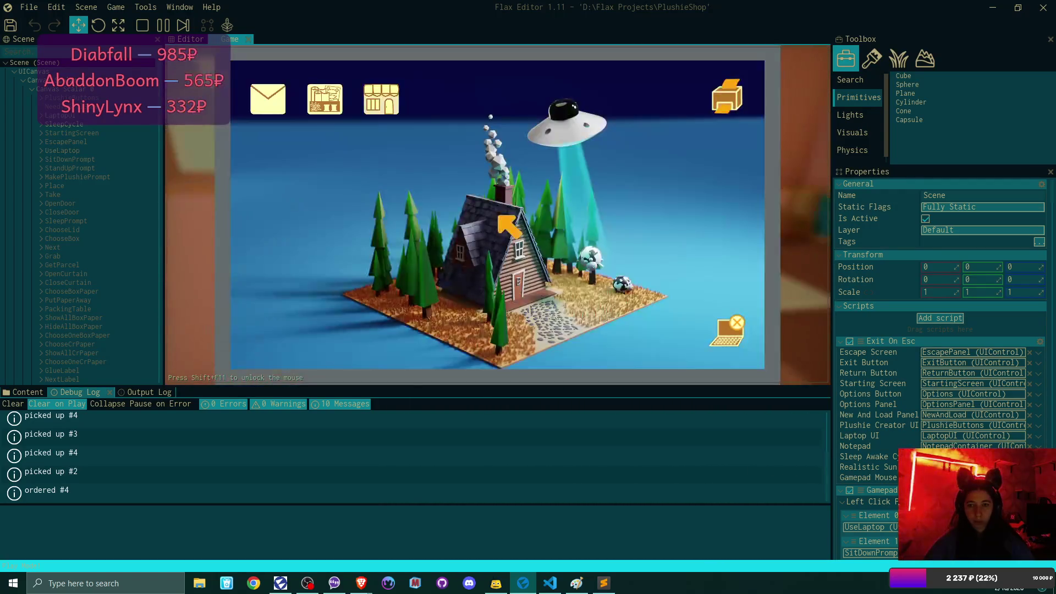
# In the SuperPlushies shop, list the orders awaiting review and clear the 3.8-rated one
pyautogui.click(390, 111)
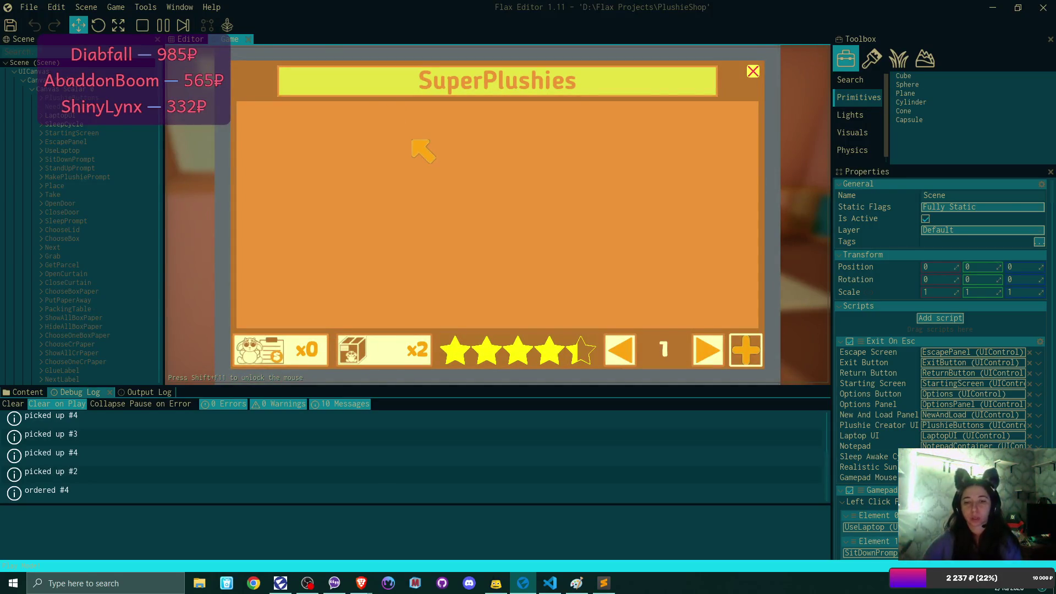
pyautogui.click(748, 350)
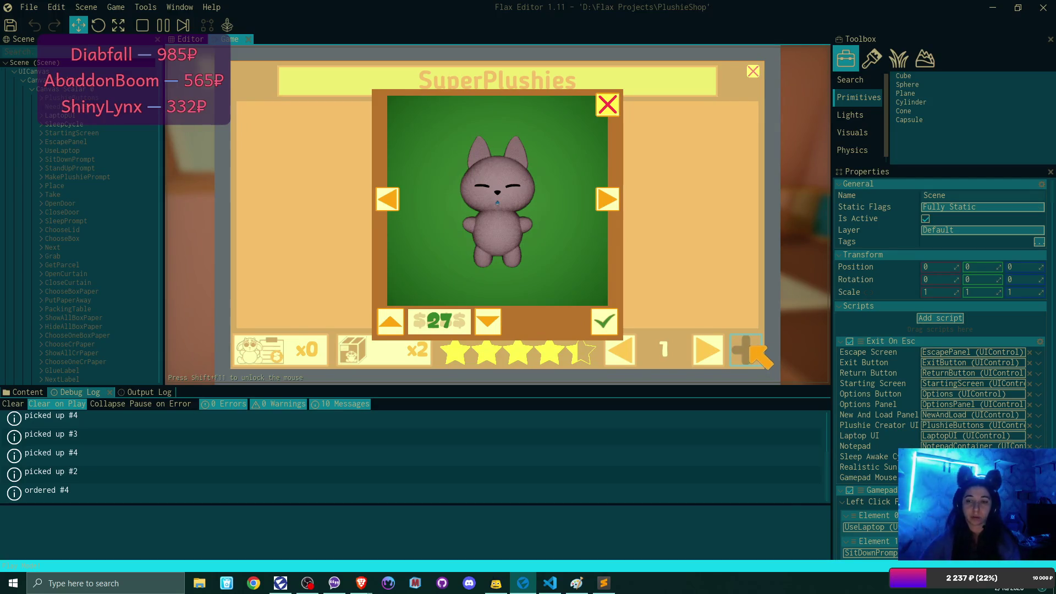
pyautogui.click(607, 104)
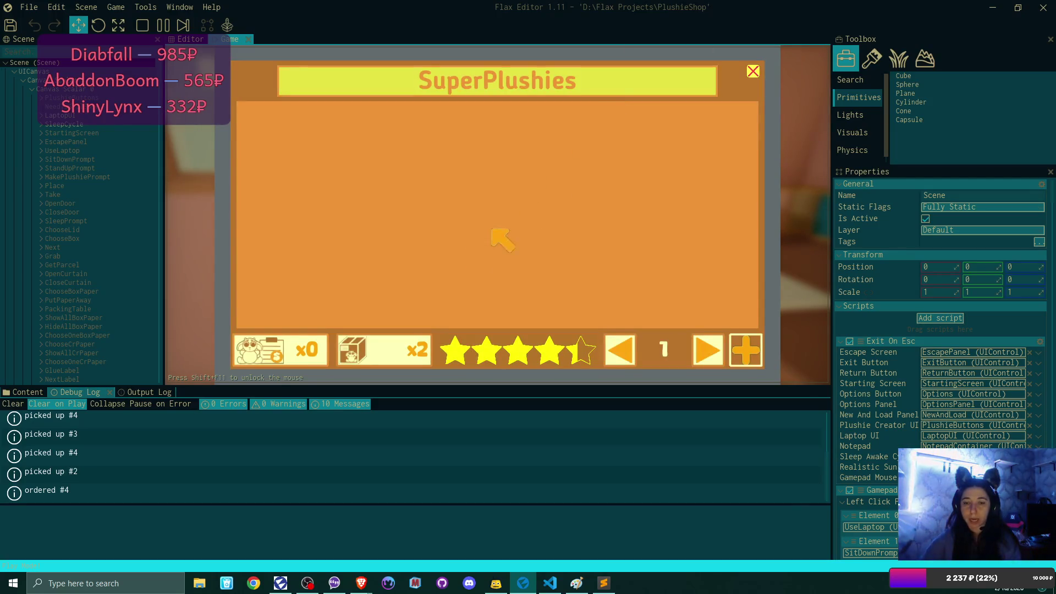
pyautogui.click(395, 347)
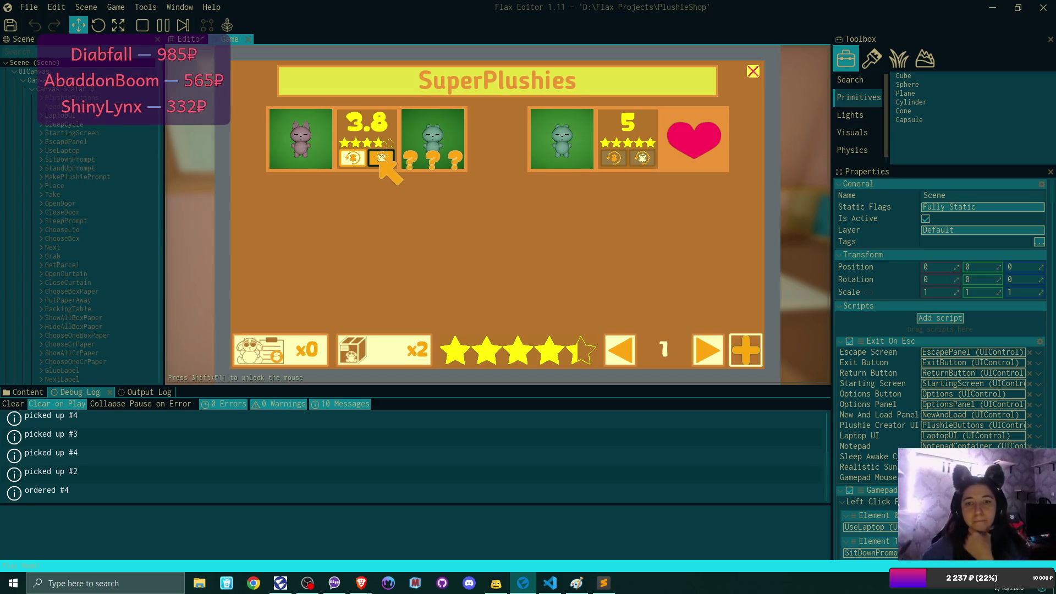
pyautogui.click(381, 160)
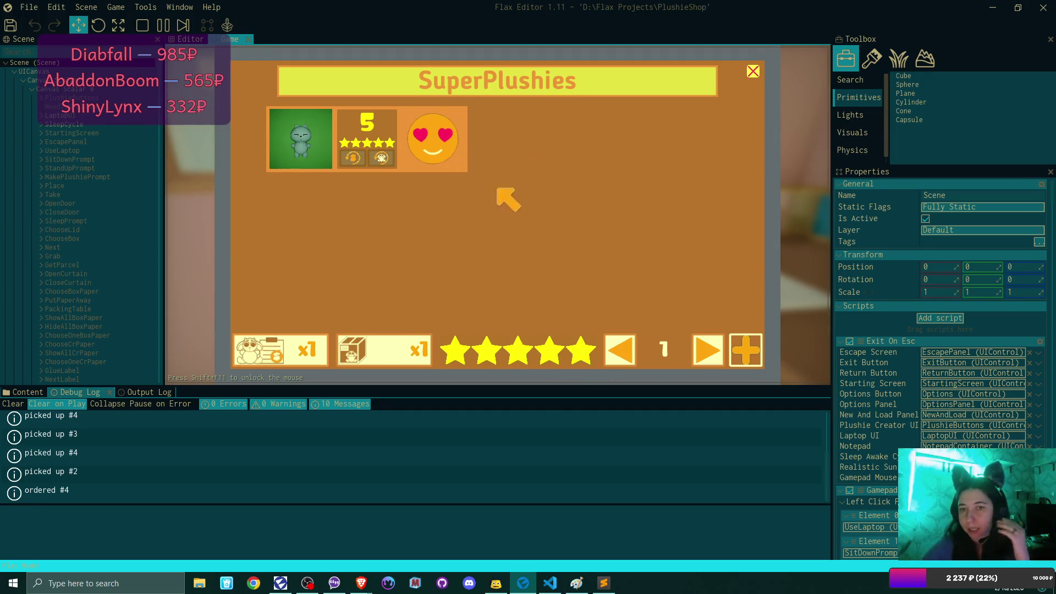
# Inspect the customer's address card and the $25 bunny order, then close the shop
pyautogui.click(288, 358)
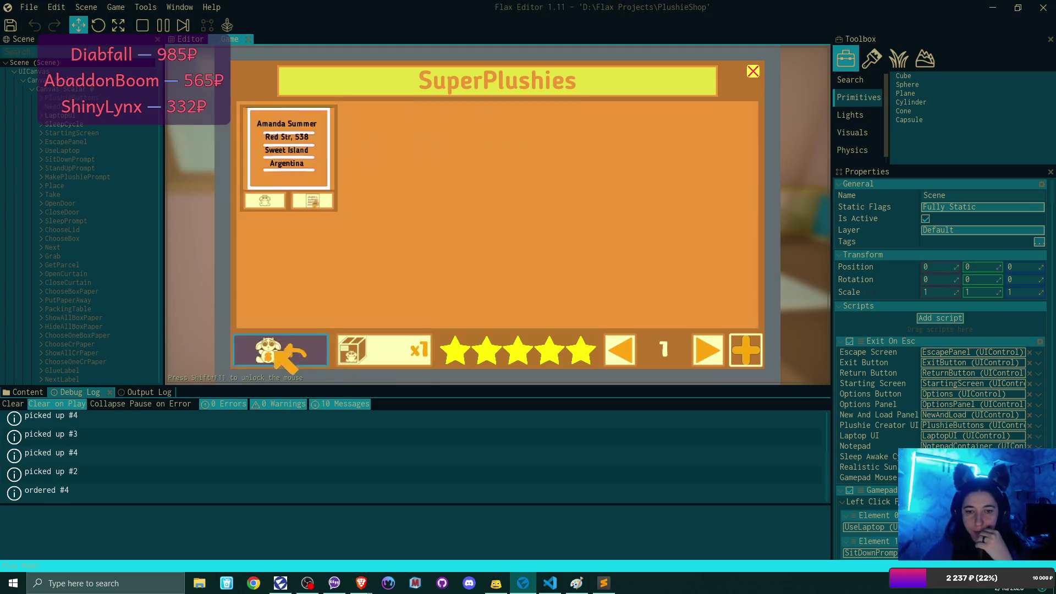
pyautogui.click(265, 199)
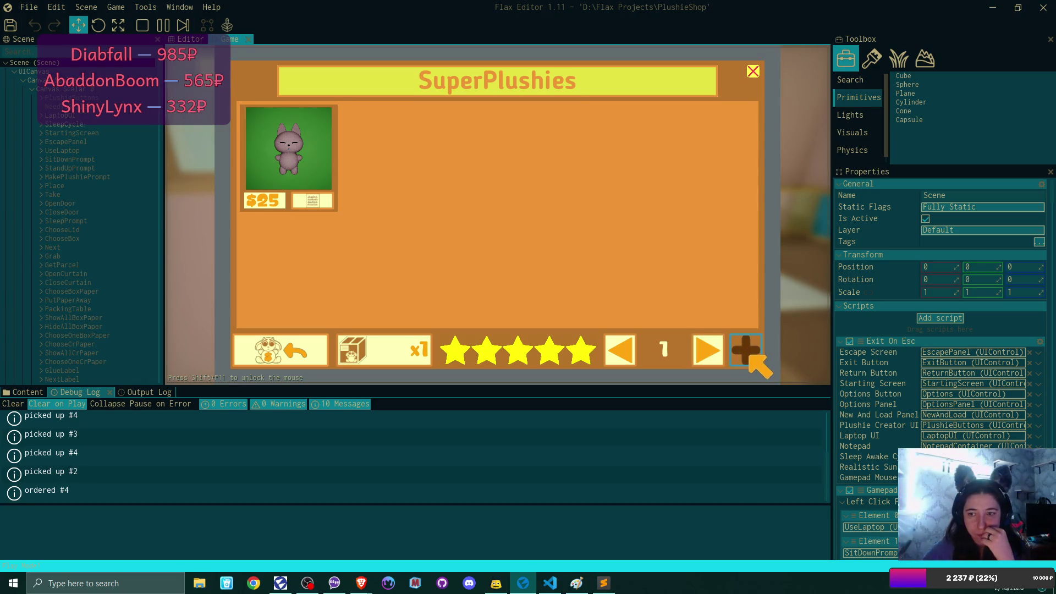
pyautogui.click(747, 356)
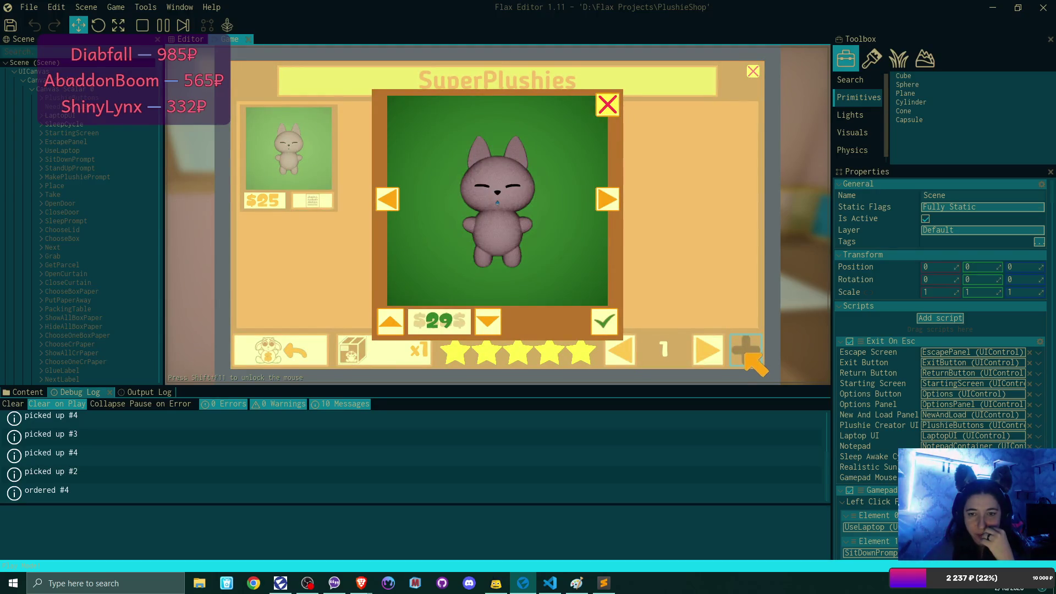
pyautogui.click(609, 104)
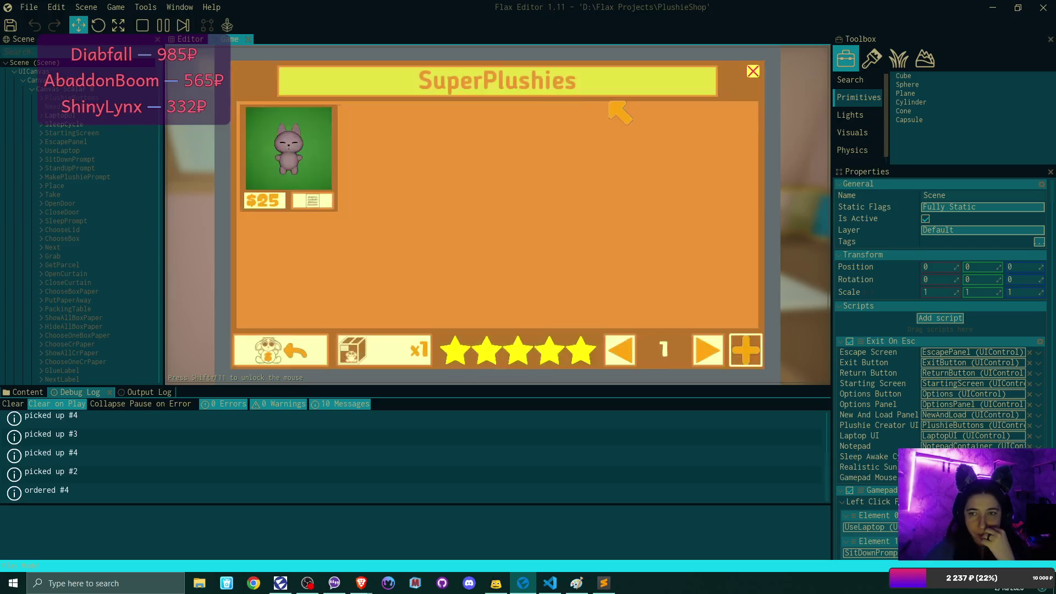
pyautogui.click(325, 199)
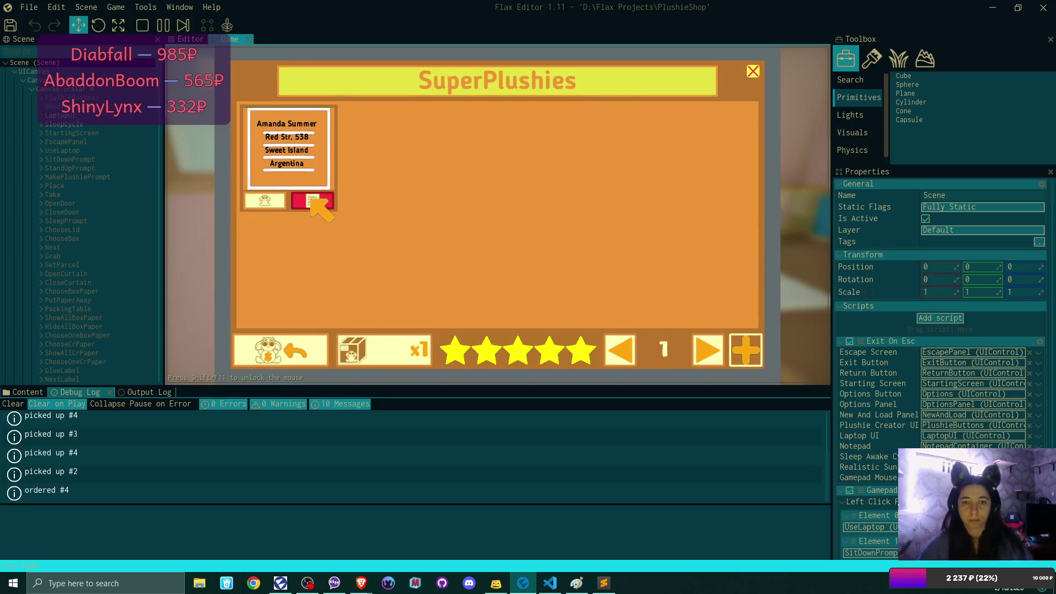
pyautogui.click(754, 73)
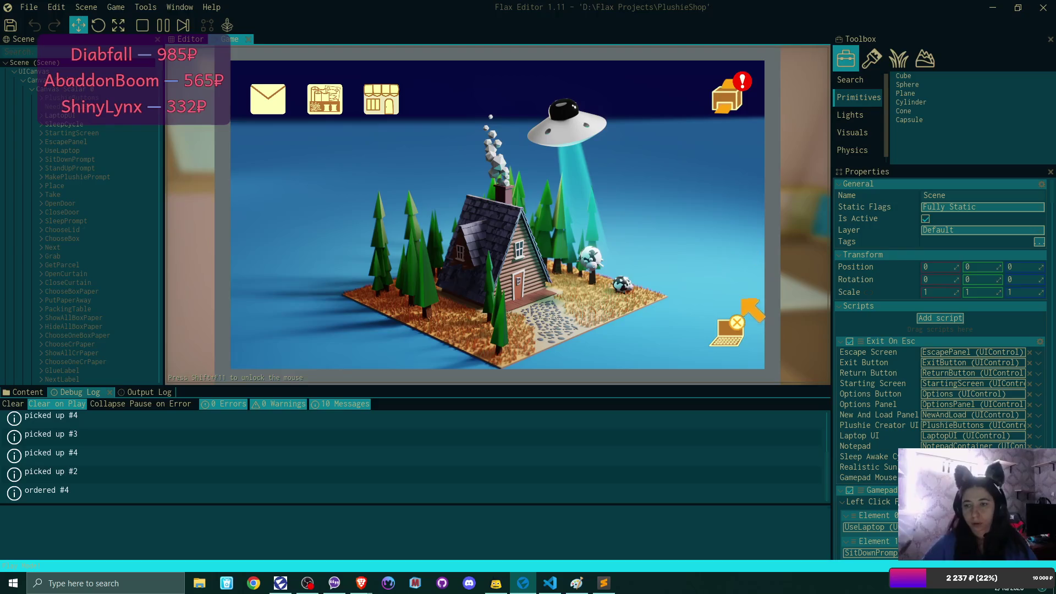
# Print the parcel's address card from the laptop and return to the room
pyautogui.click(725, 104)
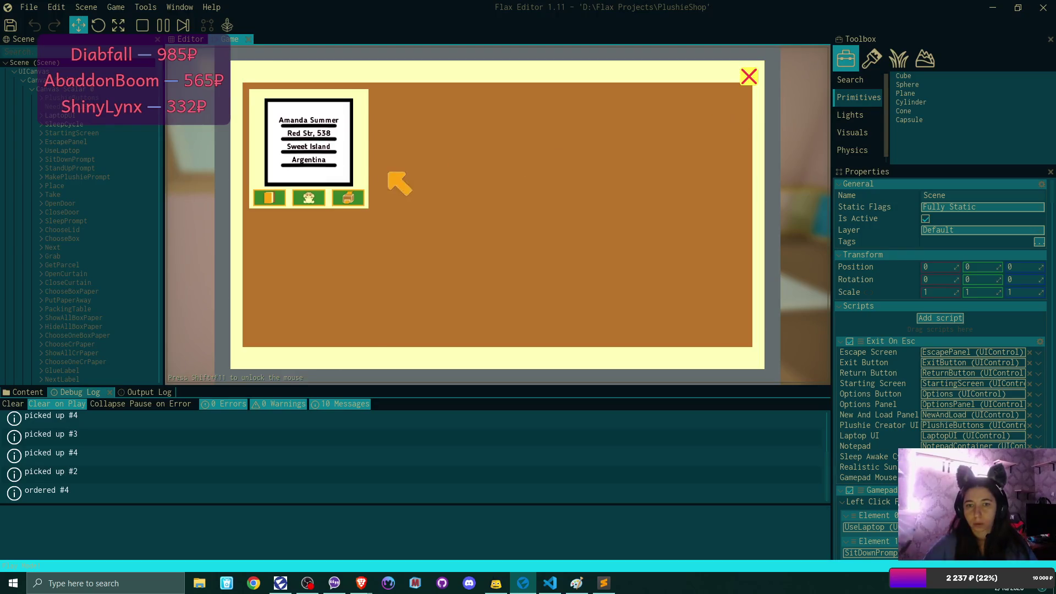
pyautogui.click(312, 197)
pyautogui.click(313, 198)
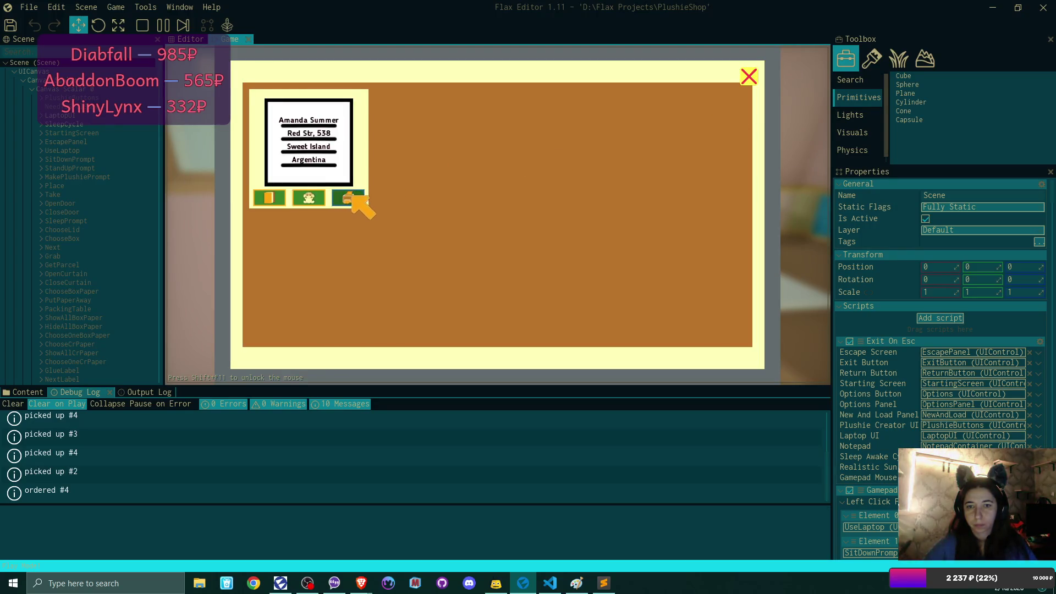
pyautogui.click(352, 199)
pyautogui.click(749, 79)
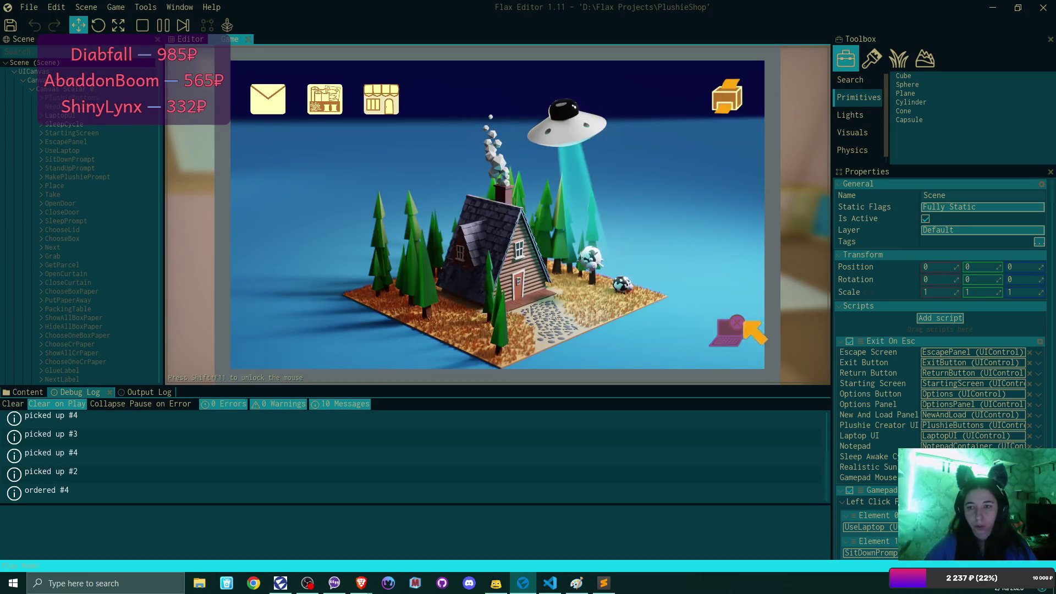
pyautogui.click(732, 333)
# Put the printed address card on the cabinet and take out a green box
pyautogui.click(480, 353)
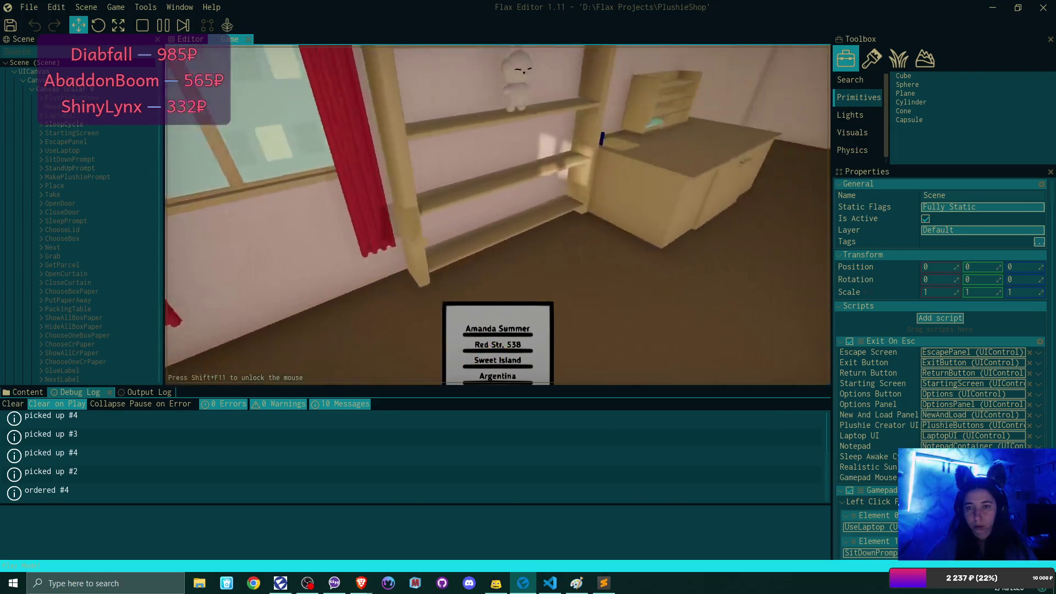
pyautogui.click(496, 354)
pyautogui.click(496, 354)
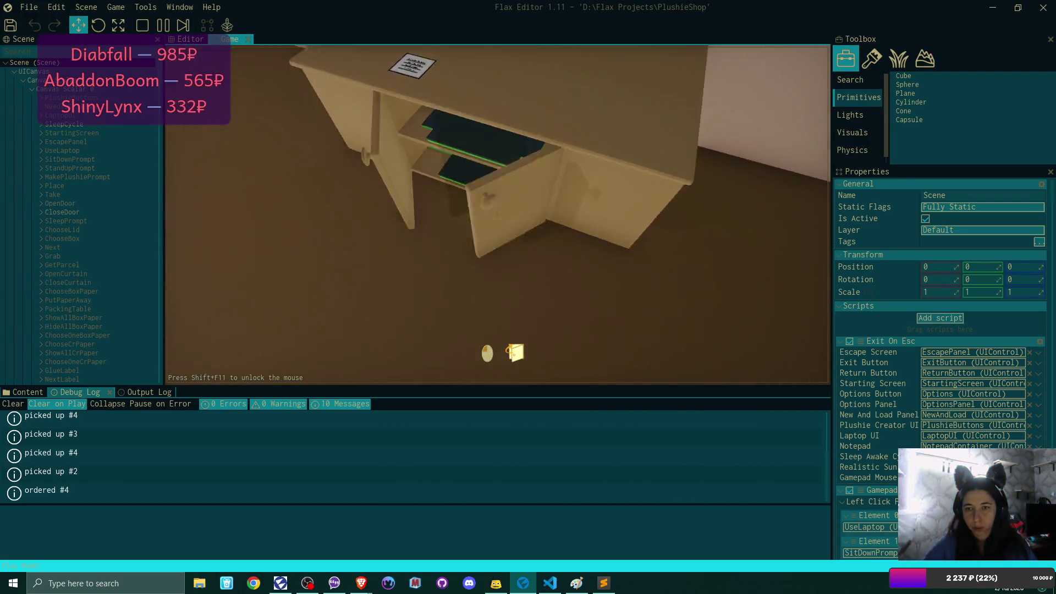
pyautogui.click(479, 353)
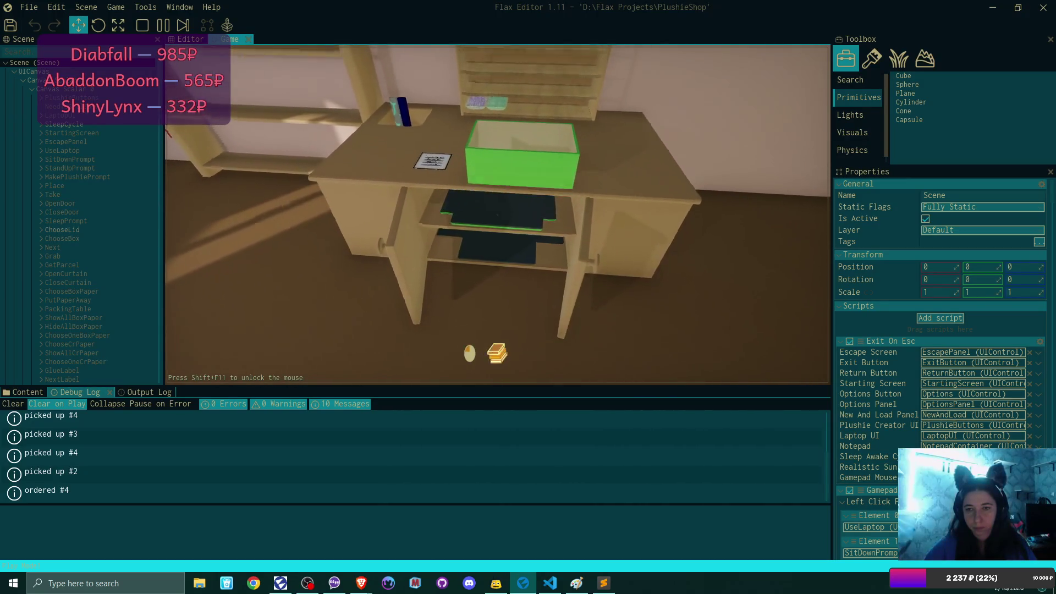
pyautogui.click(498, 214)
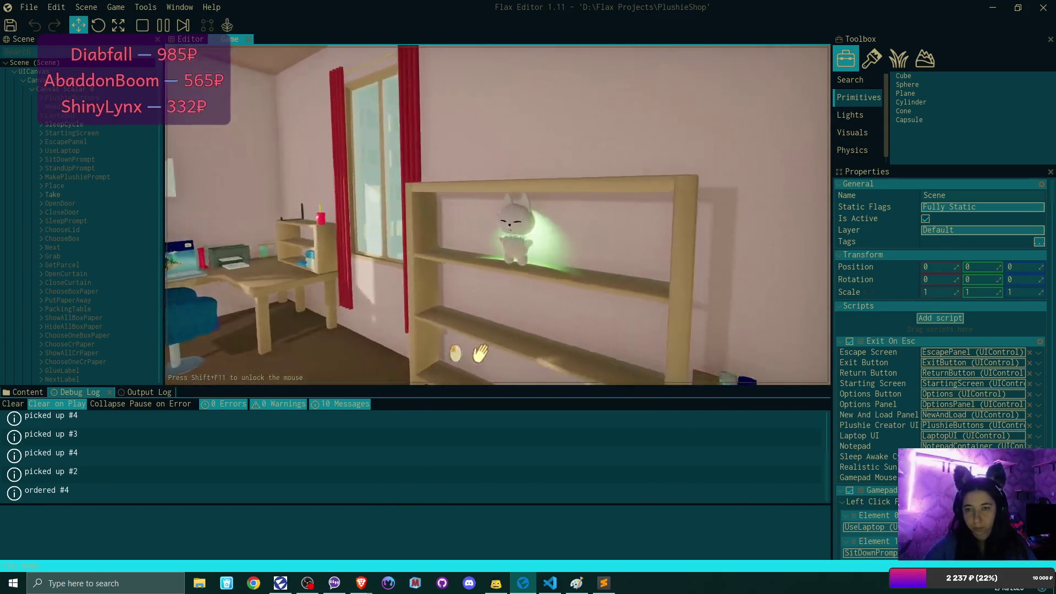
# Drop the shelf plushie into the green box and close the lid
pyautogui.click(498, 214)
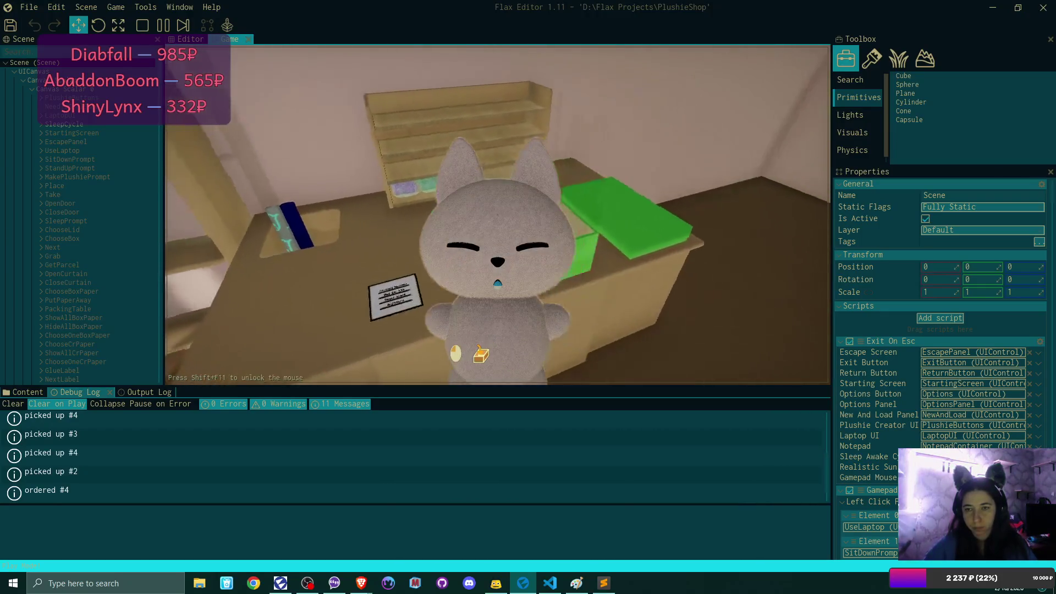
pyautogui.click(497, 215)
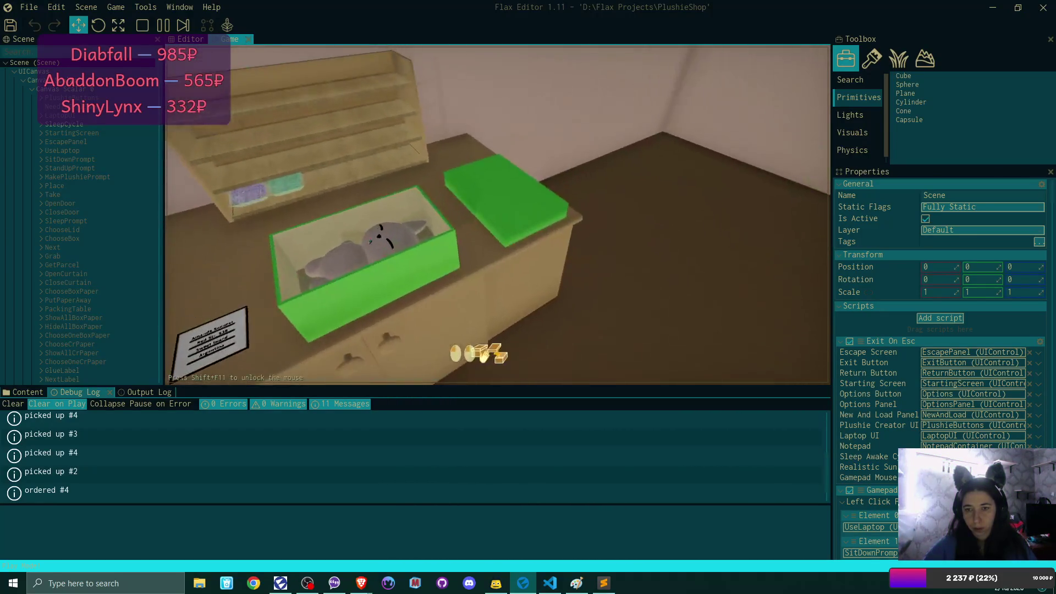
pyautogui.click(498, 215)
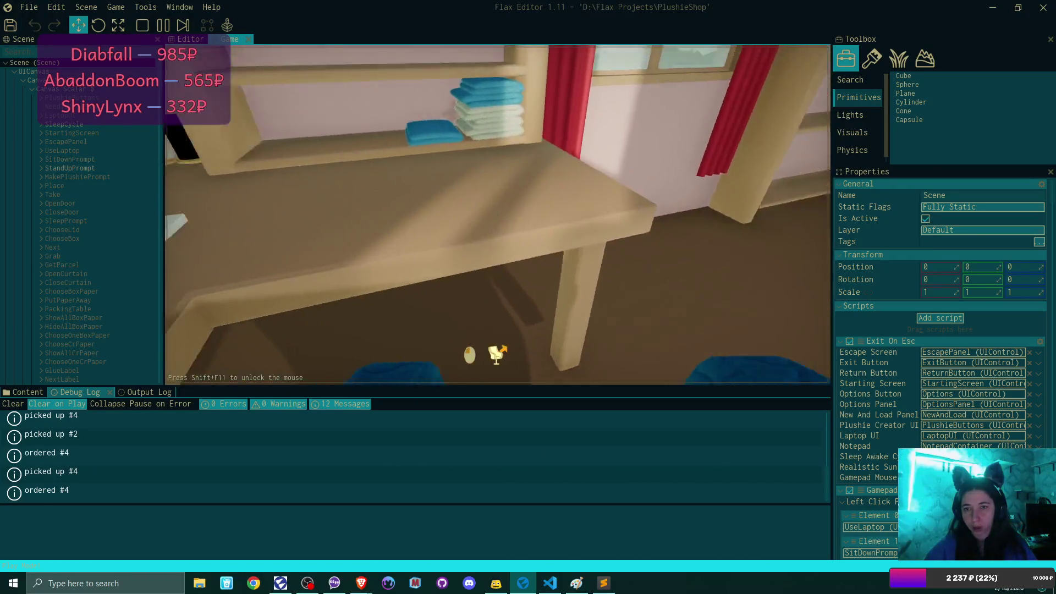
pyautogui.click(498, 214)
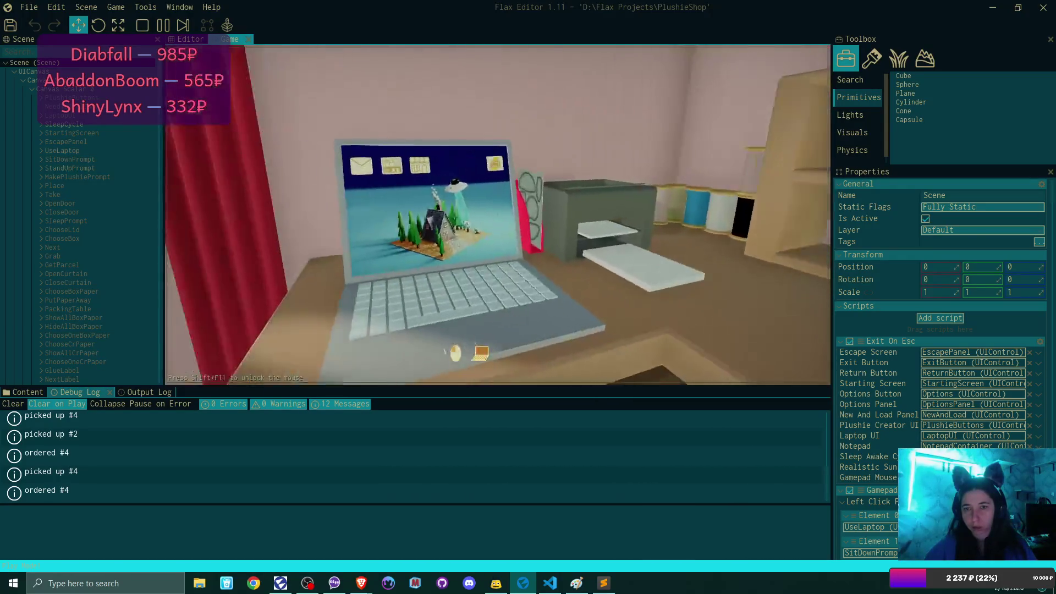
pyautogui.click(379, 99)
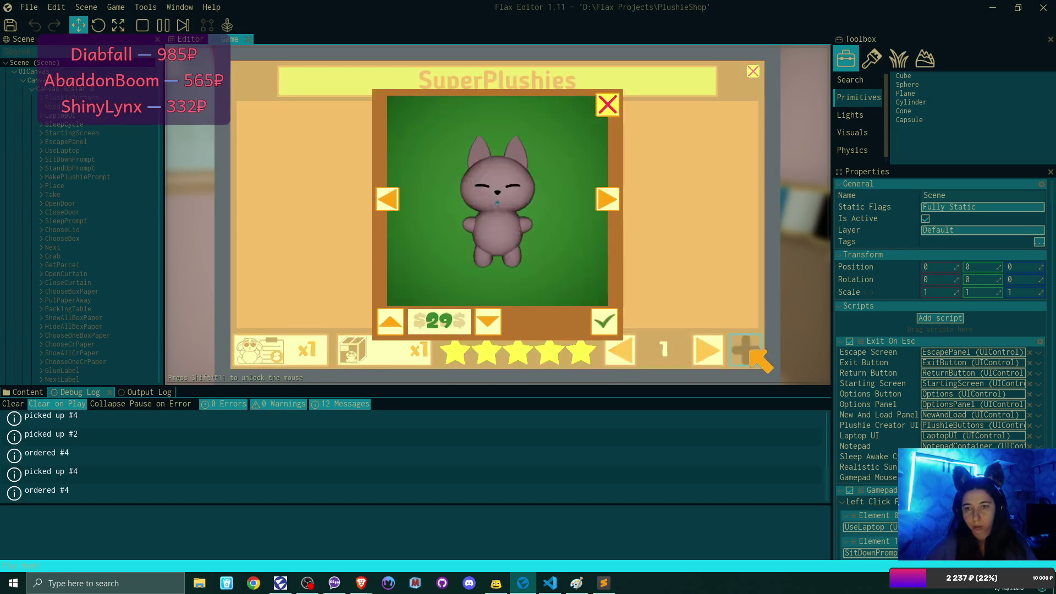
pyautogui.click(607, 104)
pyautogui.click(752, 71)
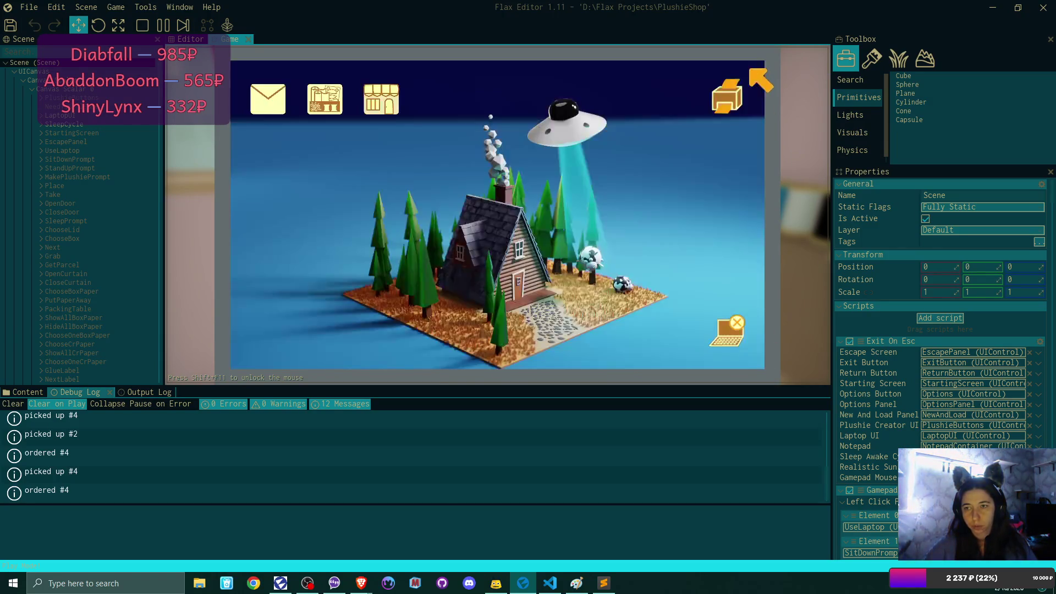
pyautogui.click(731, 330)
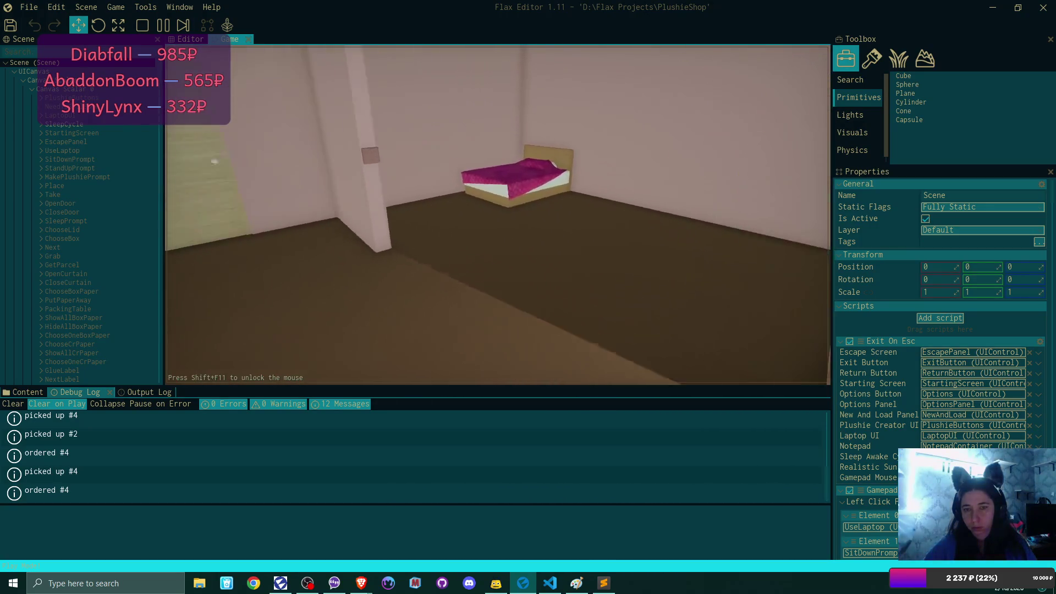
# Go to bed, answer Yes to Sleep now?, then use the laptop on the new day
pyautogui.click(498, 218)
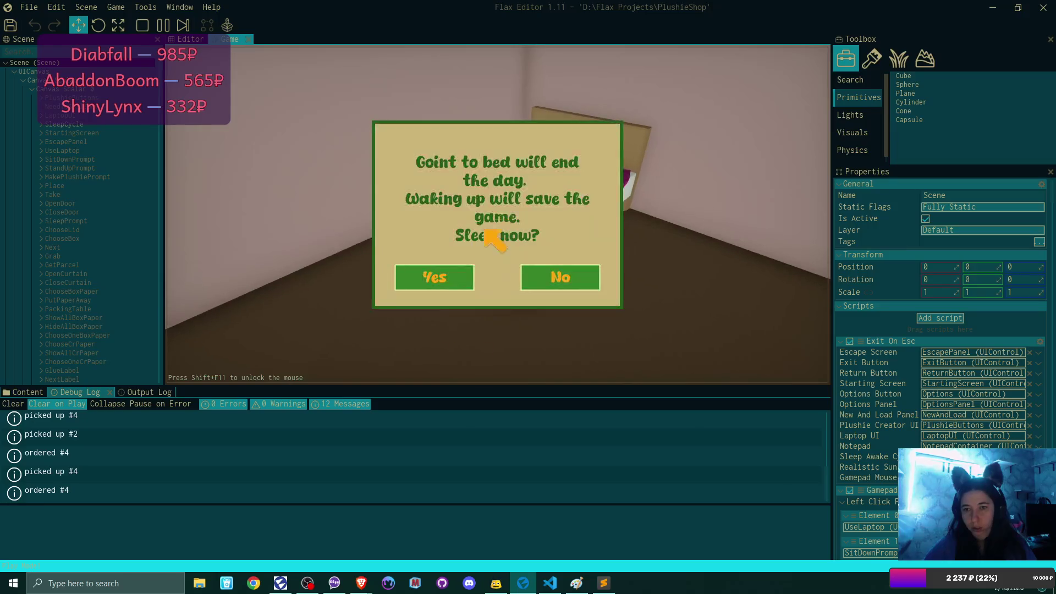
pyautogui.click(452, 276)
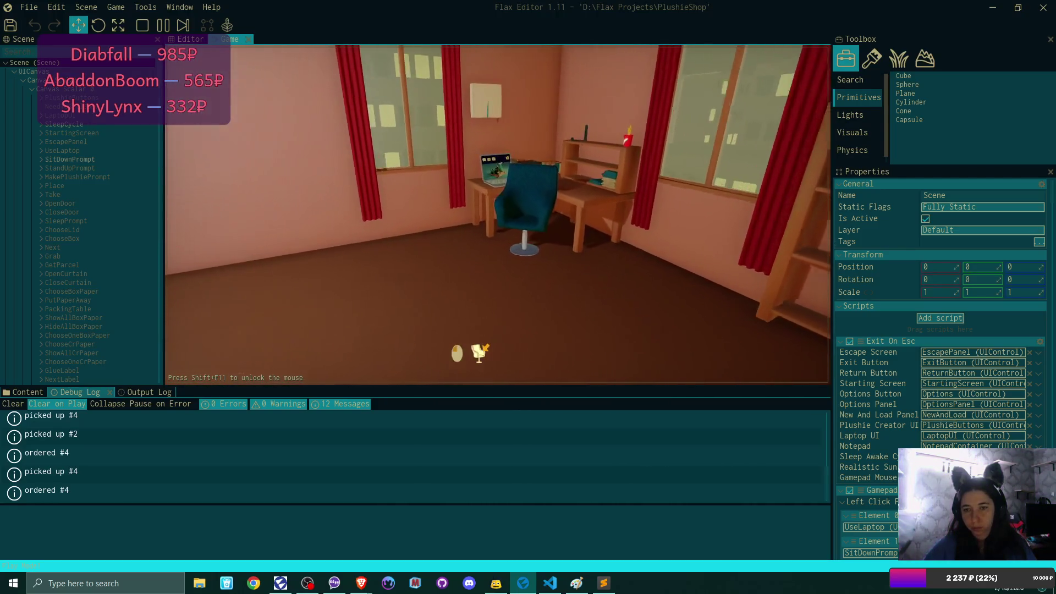
pyautogui.click(484, 348)
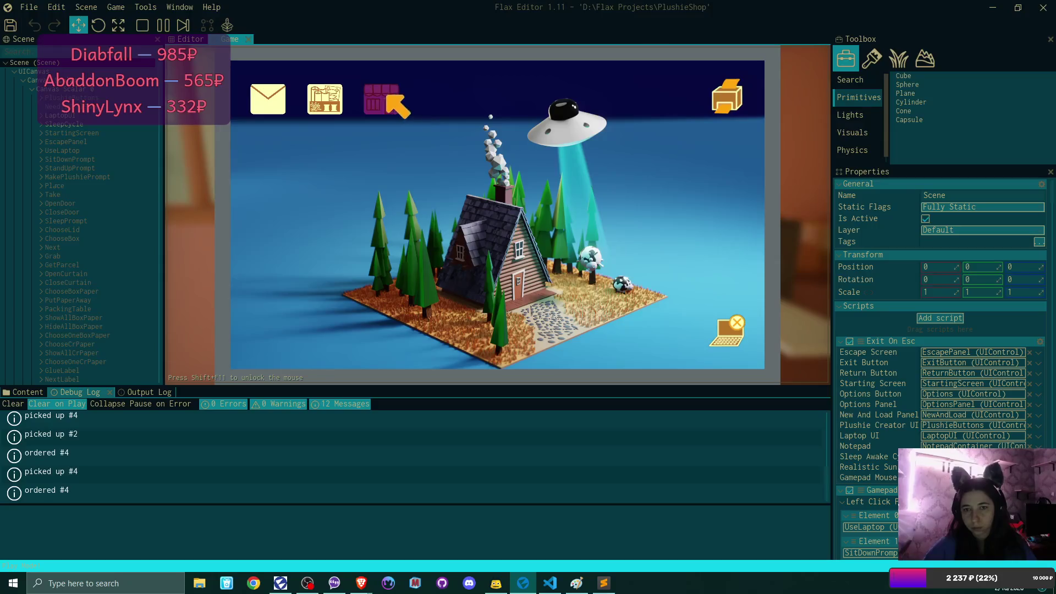
# Review the list of shipped plushie orders in the SuperPlushies window
pyautogui.click(397, 105)
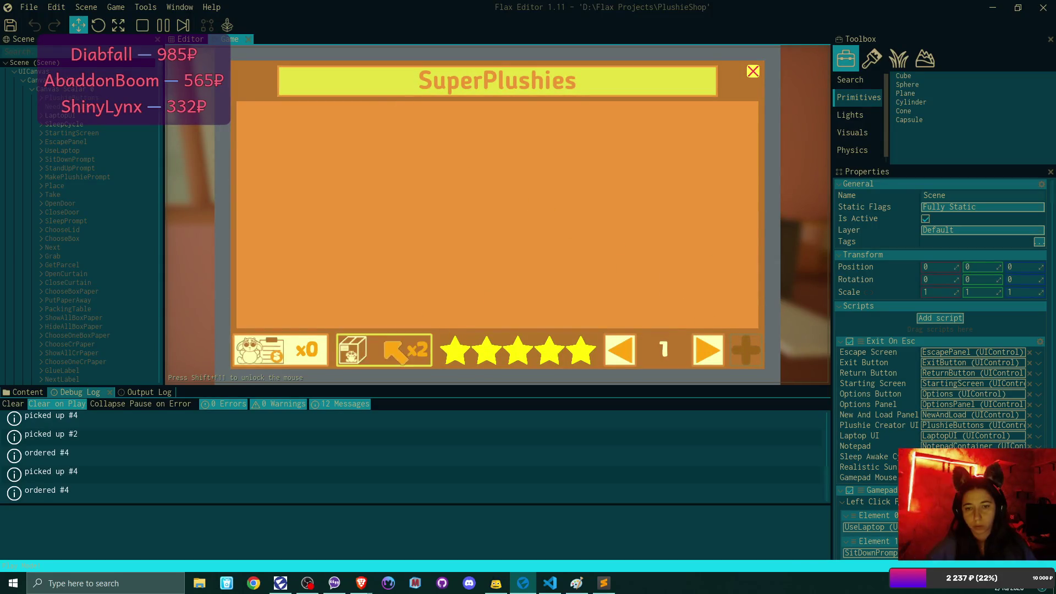
pyautogui.click(402, 335)
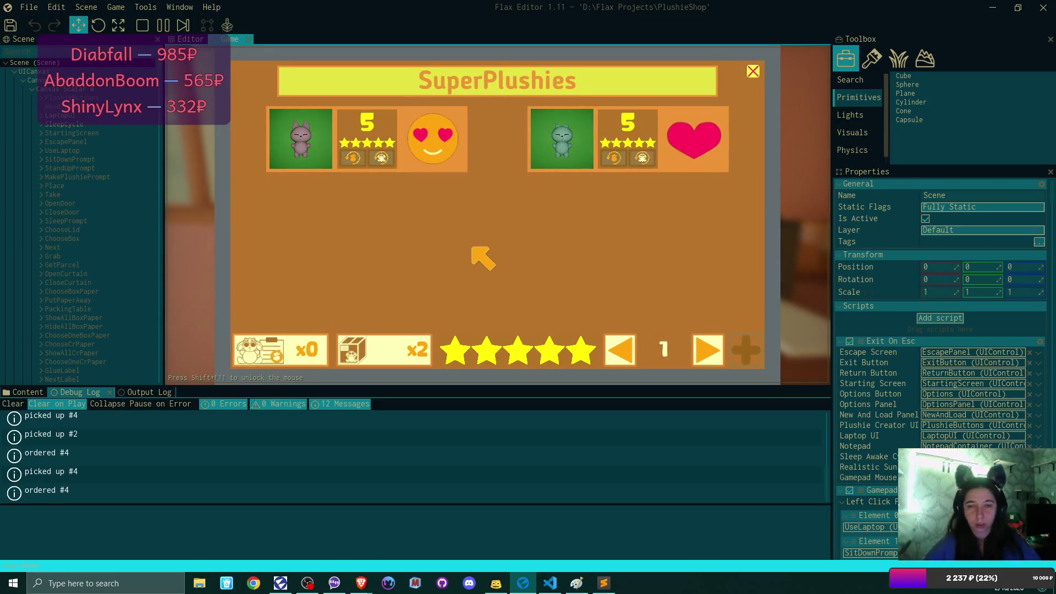
pyautogui.click(757, 71)
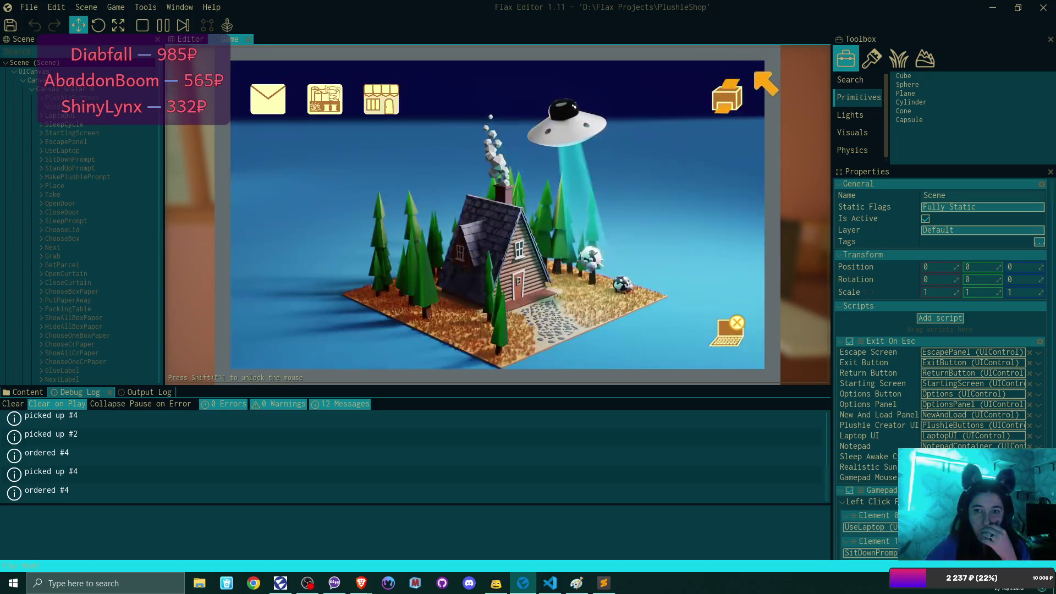
pyautogui.click(384, 99)
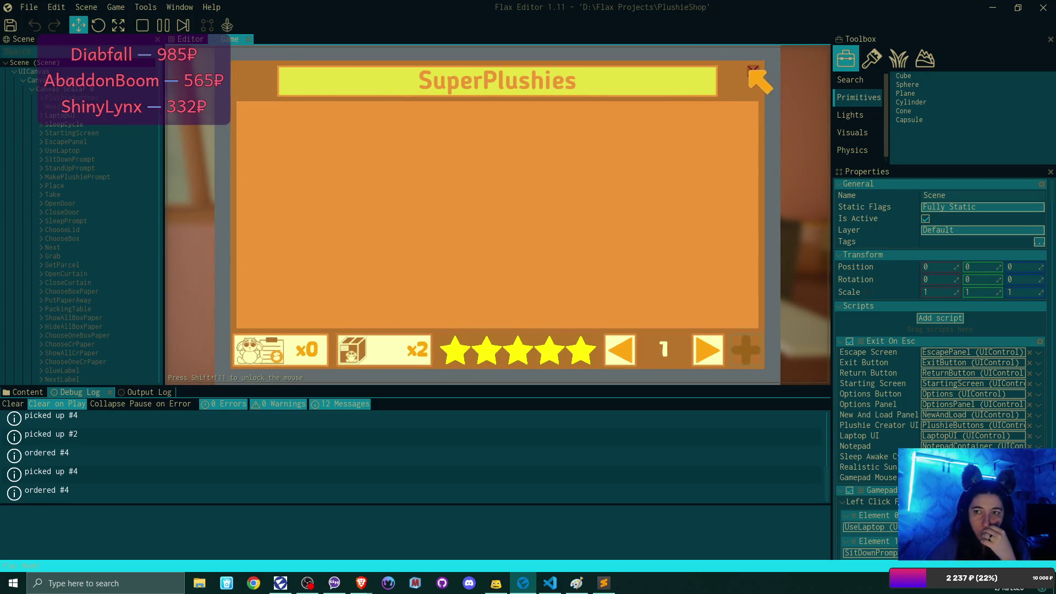
pyautogui.click(753, 74)
# Look over the supplies shop, leave the laptop and stop the playtest with F5
pyautogui.click(323, 100)
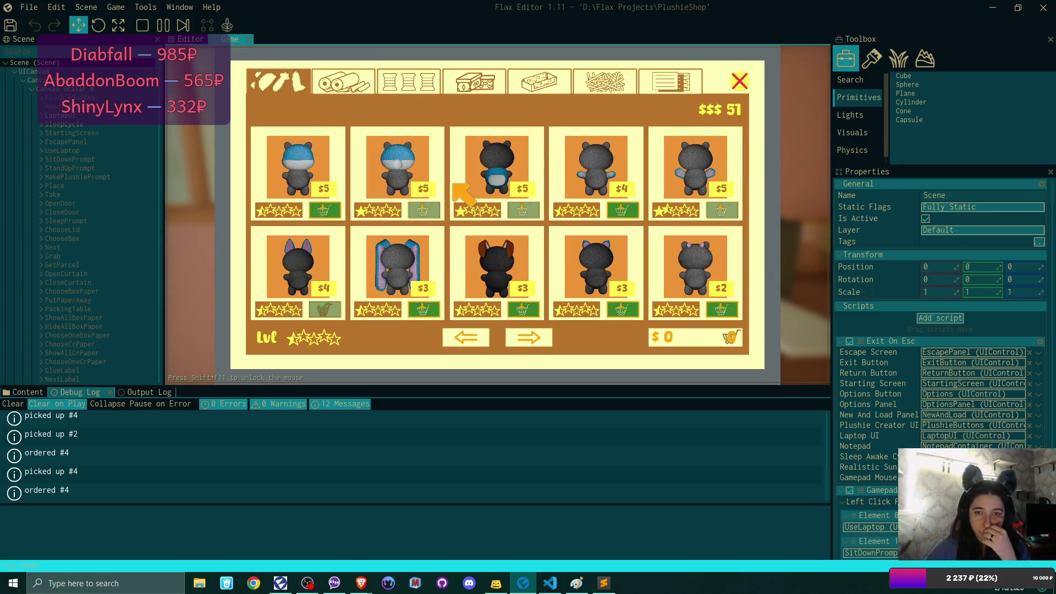
pyautogui.click(737, 81)
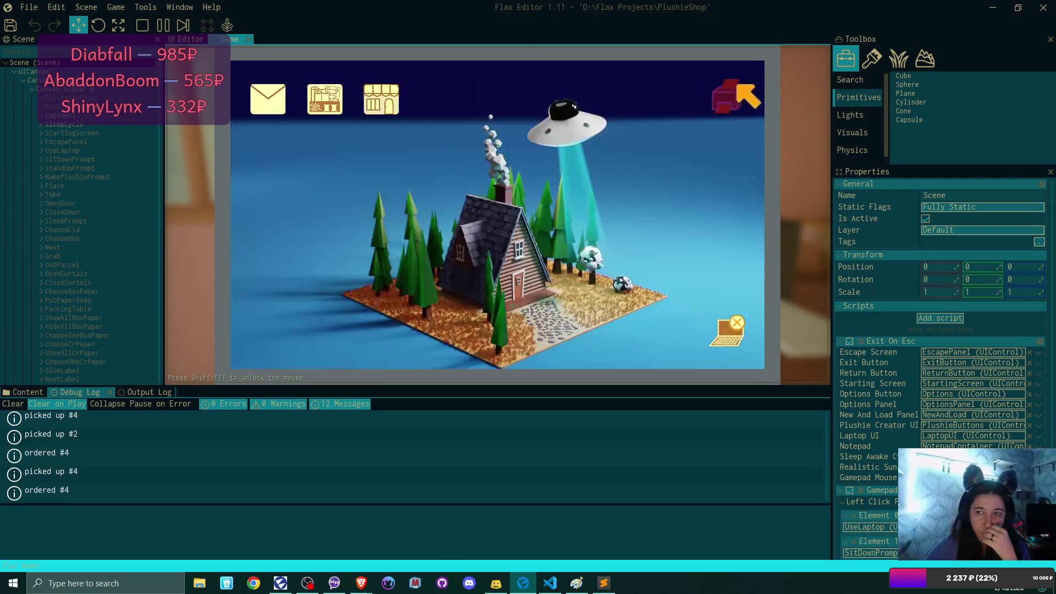
pyautogui.click(723, 333)
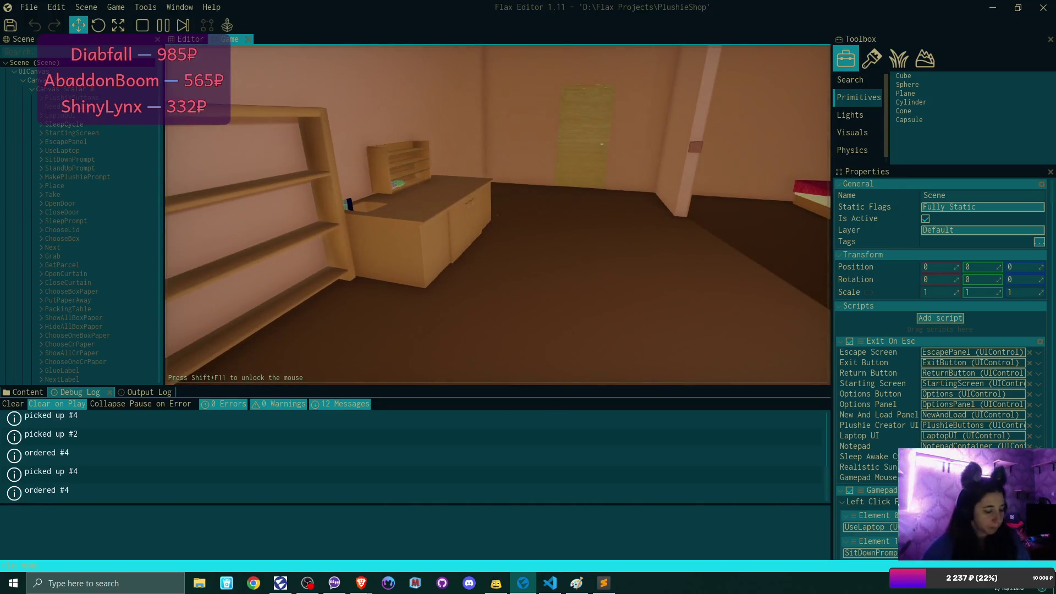
pyautogui.press('F5')
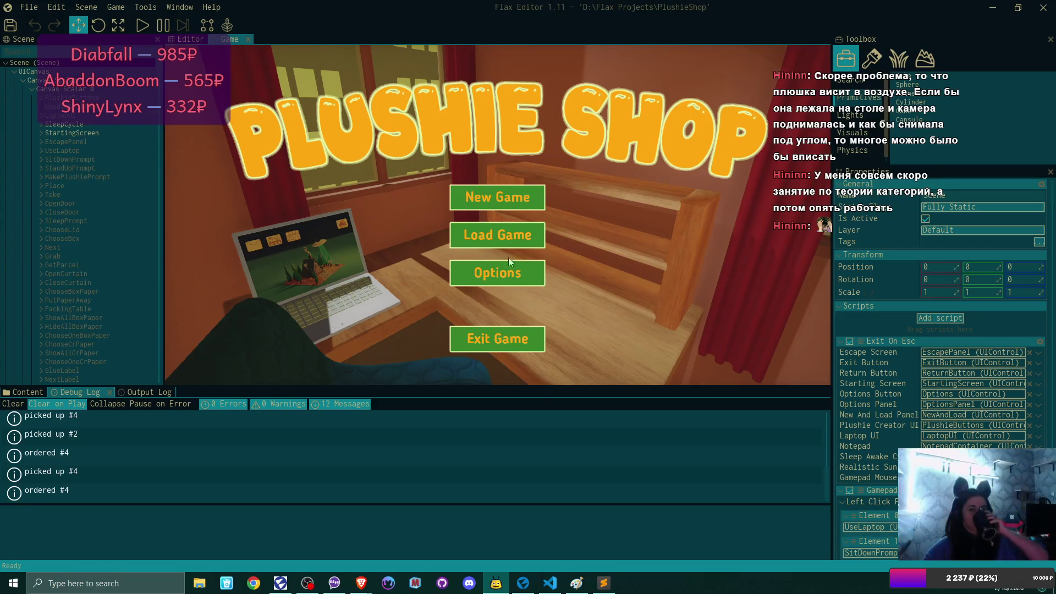
pyautogui.click(585, 587)
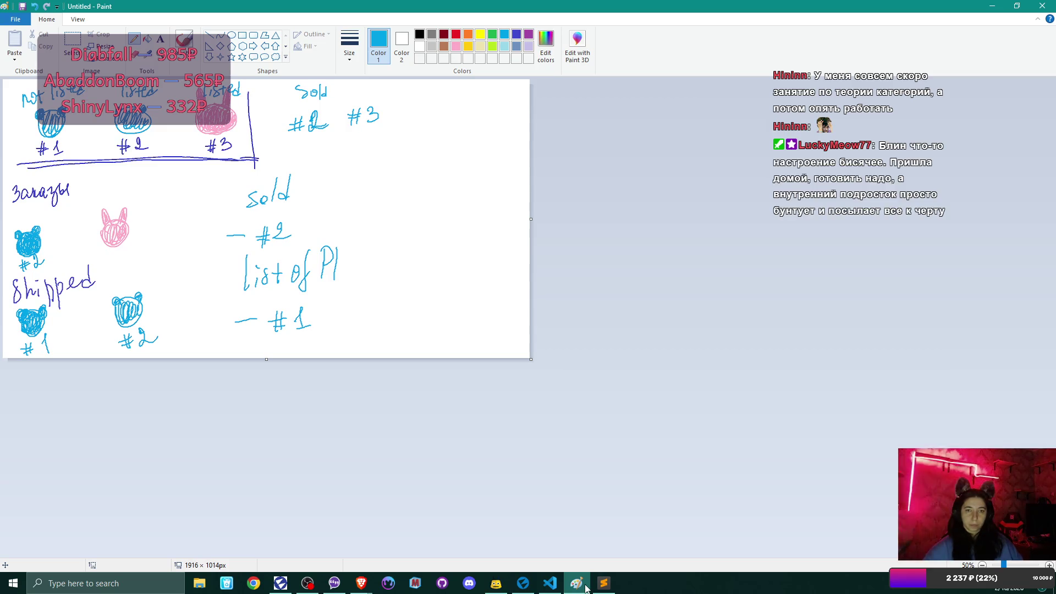
# Close the untitled Paint sketch, choosing Don't Save to discard the changes
pyautogui.click(1044, 6)
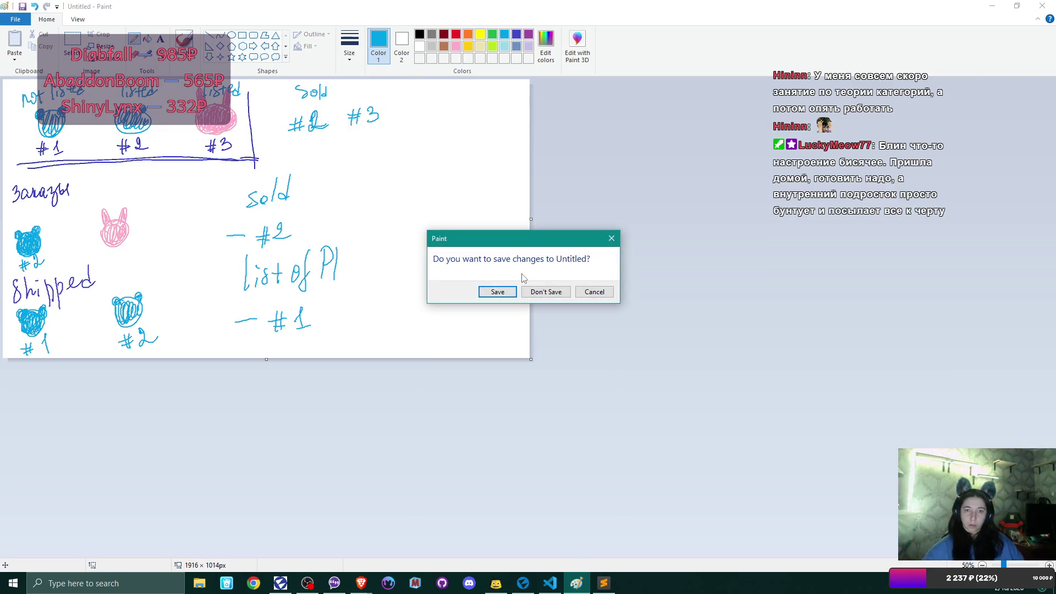
pyautogui.click(541, 292)
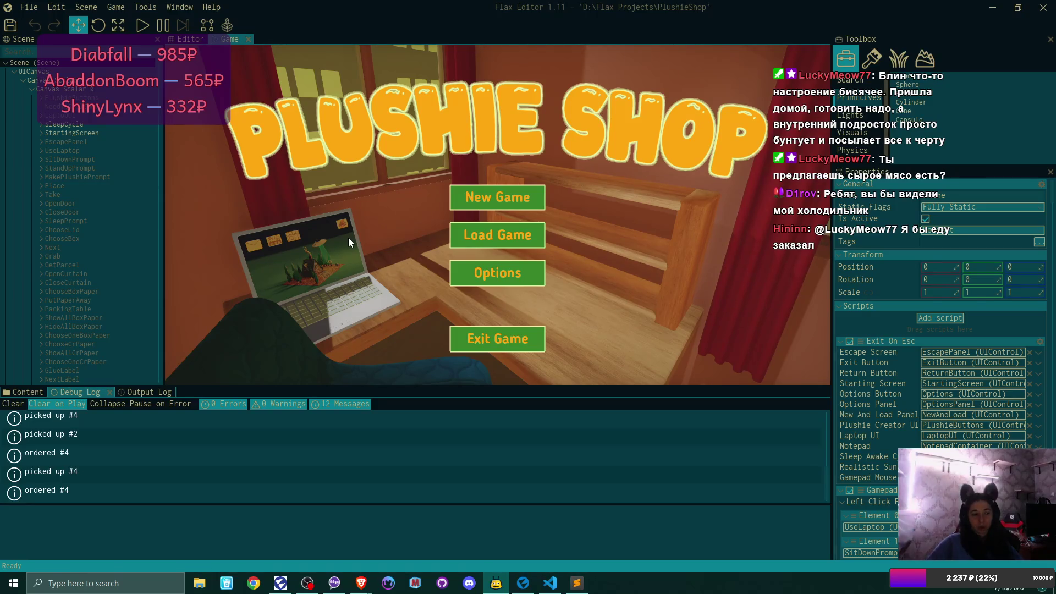
pyautogui.click(550, 583)
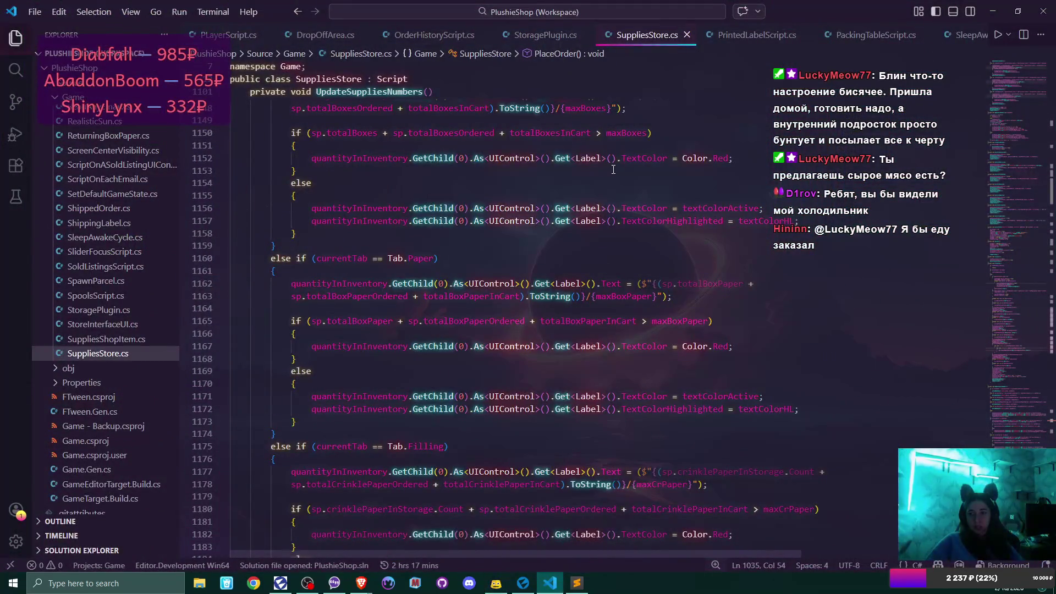
pyautogui.click(413, 34)
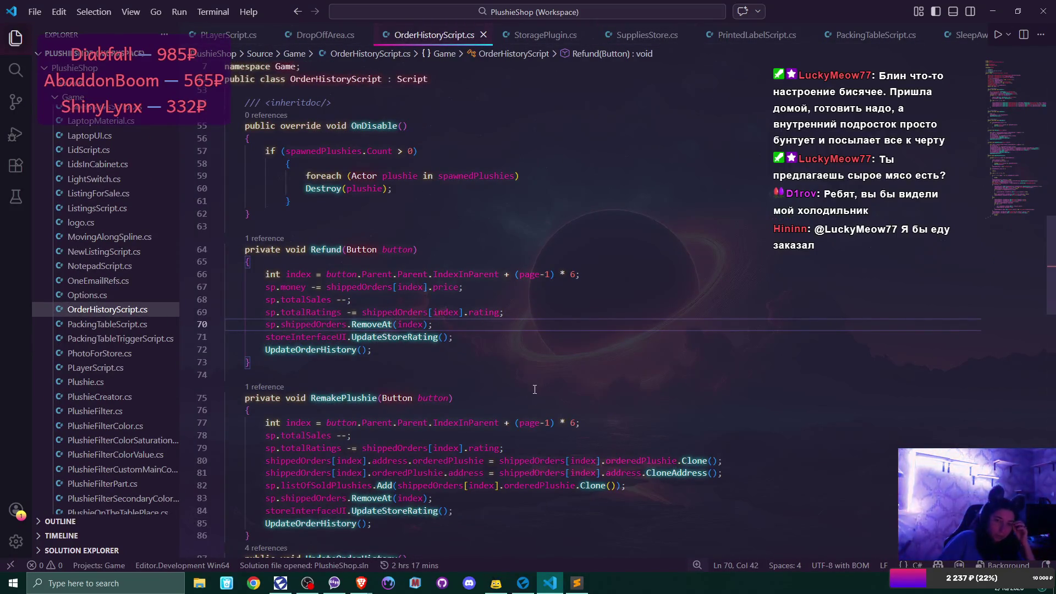
pyautogui.scroll(-3, 535, 388)
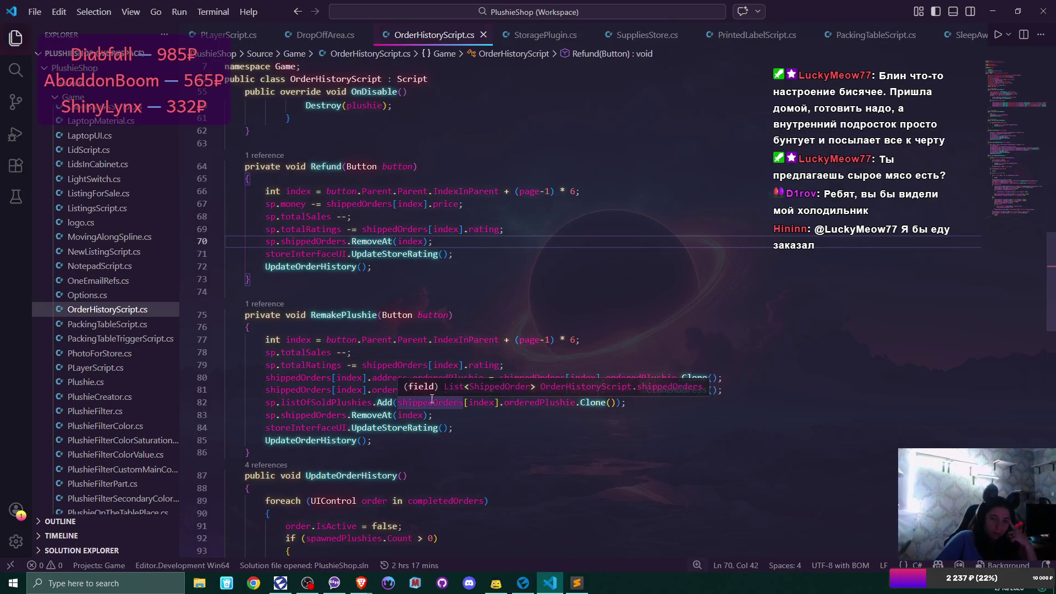
pyautogui.scroll(-2, 432, 399)
pyautogui.click(462, 376)
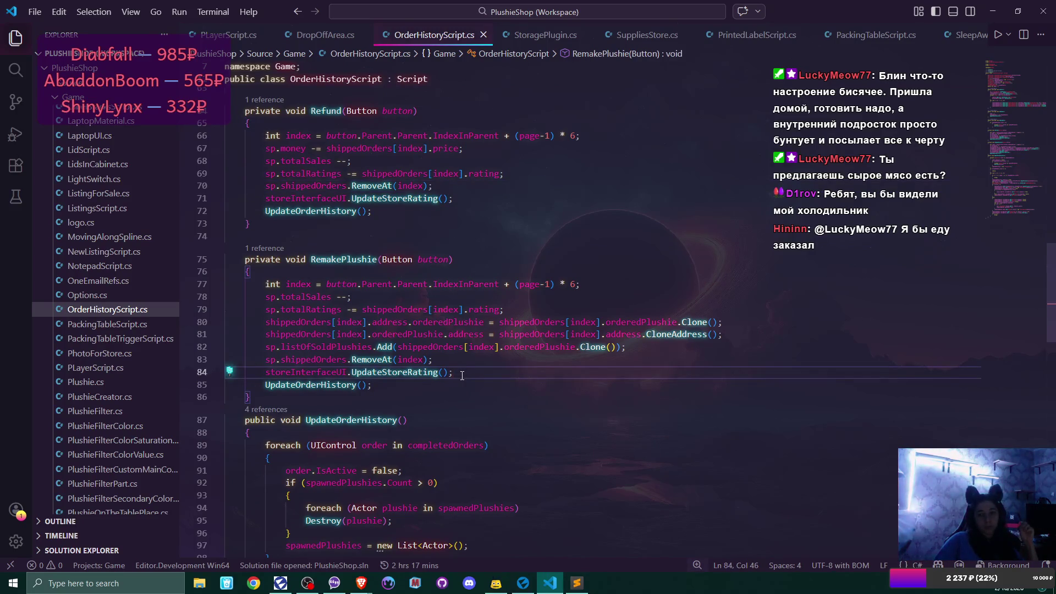